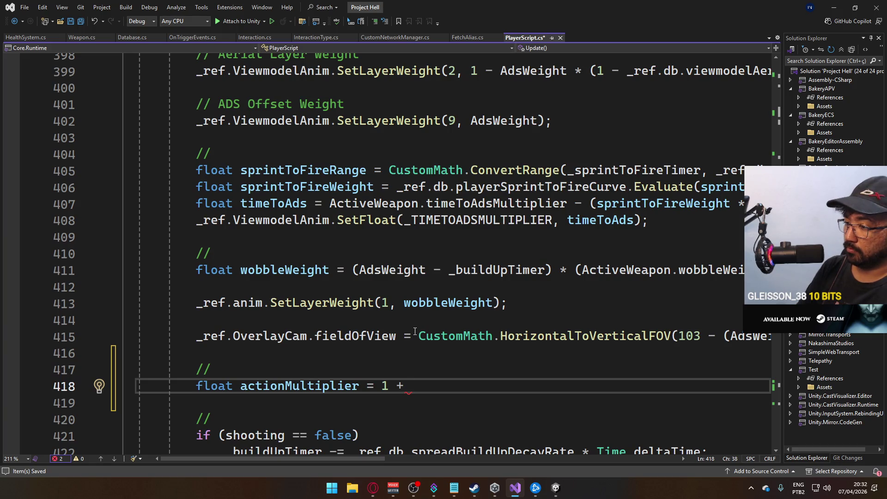
Step: Replace the ' + ' on line 418 with the start of a Mathf.Max(1, call
key("BackSpace")
key("BackSpace")
key("BackSpace")
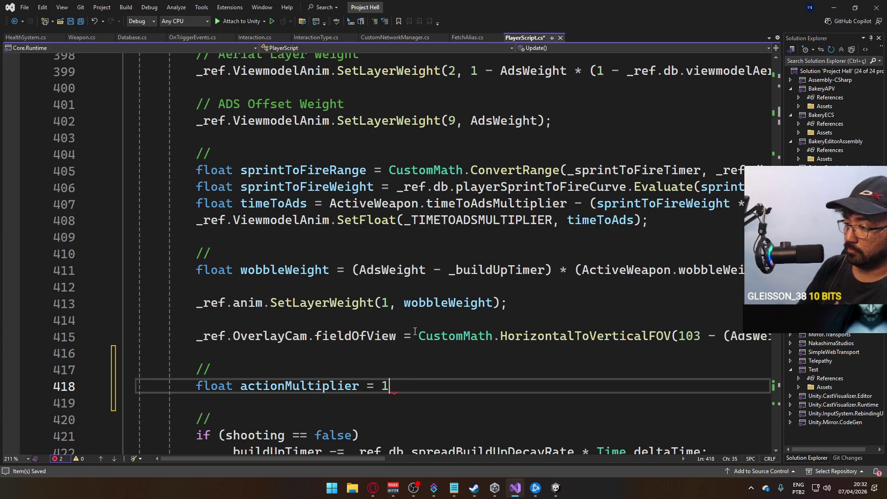
type("Mathf.m")
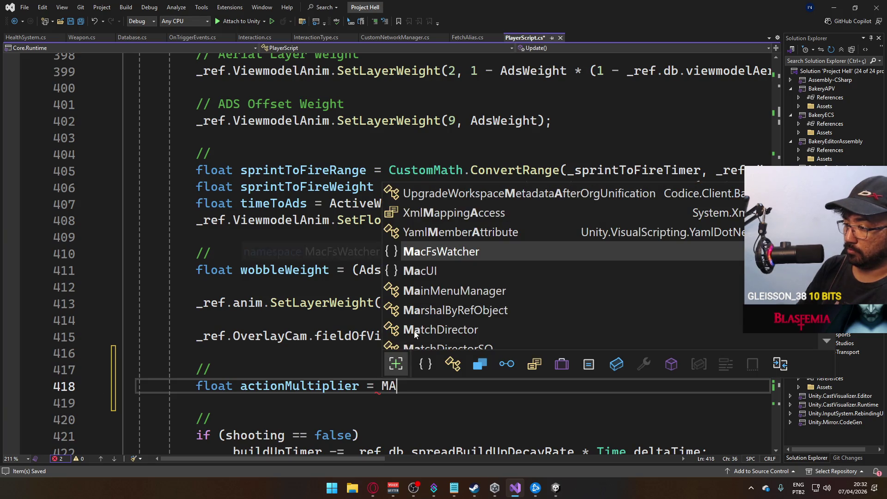
type("ax")
key("Tab")
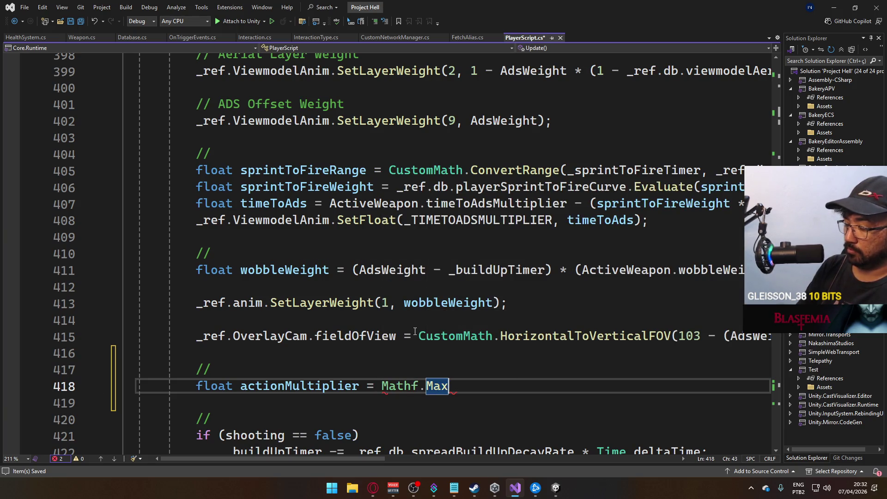
type("(1, ")
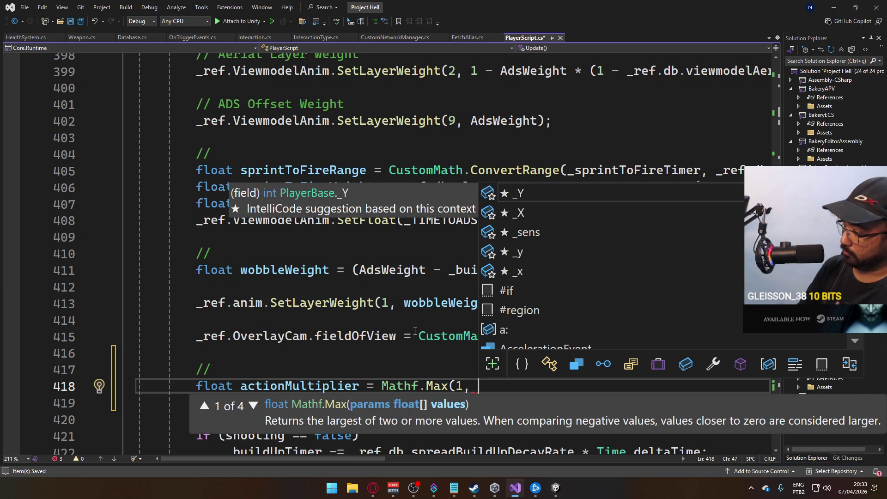
type("Bool")
key("BackSpace")
key("BackSpace")
key("BackSpace")
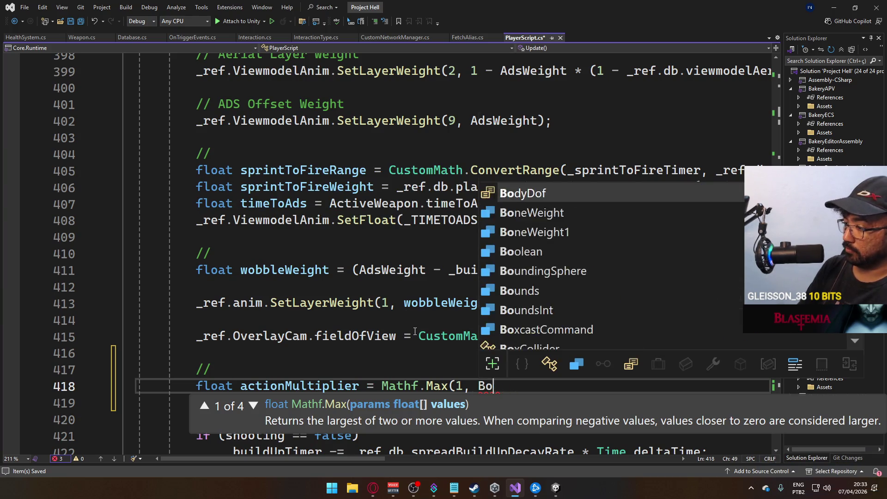
Step: Try CustomMath.BoolToInt( as the second Mathf.Max argument
type("Customm")
key("BackSpace")
type("MarkerCallbackFlags")
key("Tab")
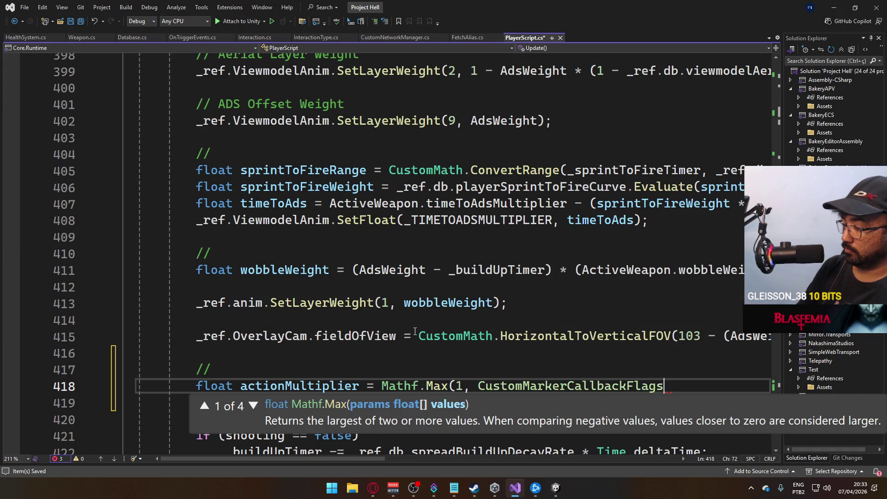
key("BackSpace")
key("BackSpace")
key("BackSpace")
type("th.boo")
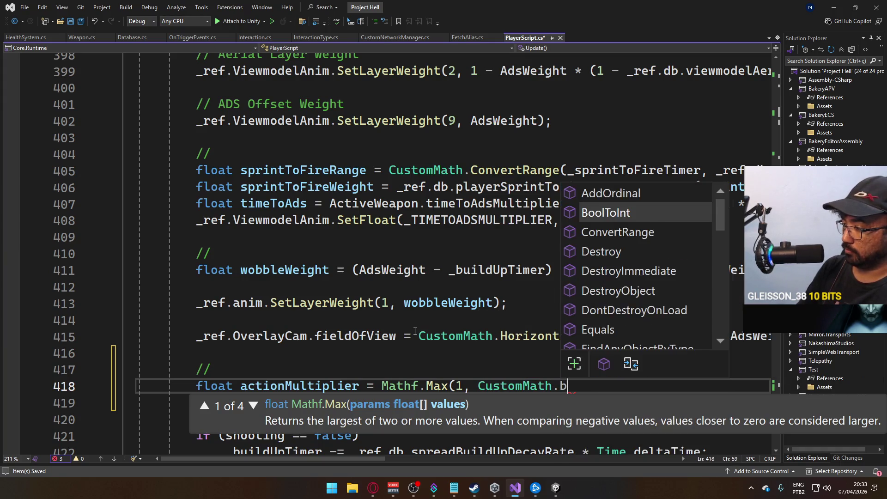
key("Tab")
type("(")
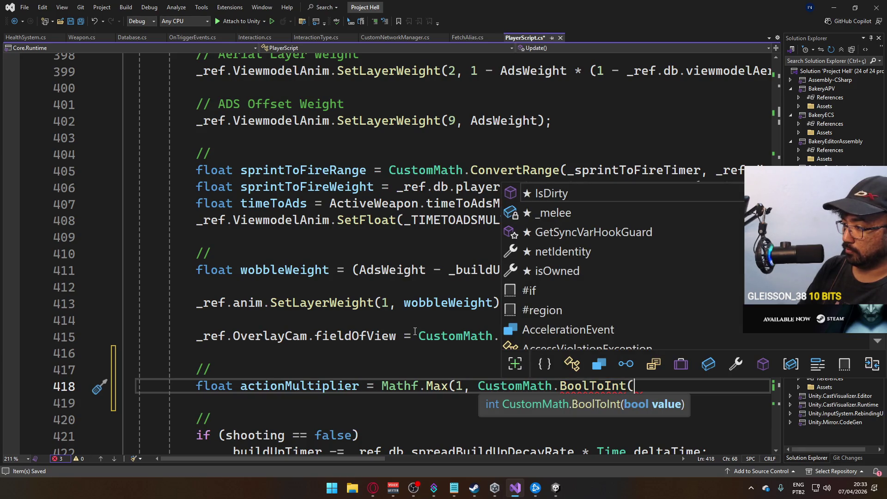
Step: Cut the CustomMath.BoolToInt( fragment back out, leaving Mathf.Max(1, unfinished
left_click(480, 385, "shift")
key("ctrl+x")
left_click(468, 373)
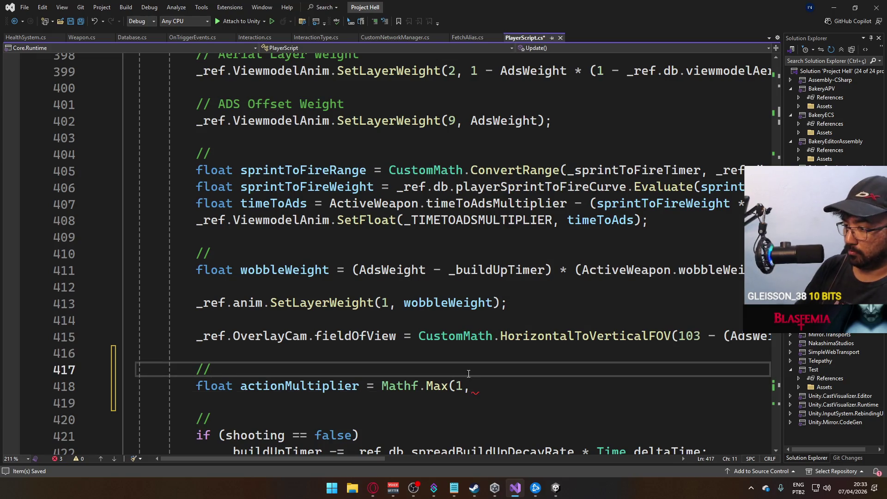
Step: Add a line above actionMultiplier starting float sohMultiplier = CustomMath.BoolToInt(_sohTimer with a comparison
key("Return")
type("flaot slei")
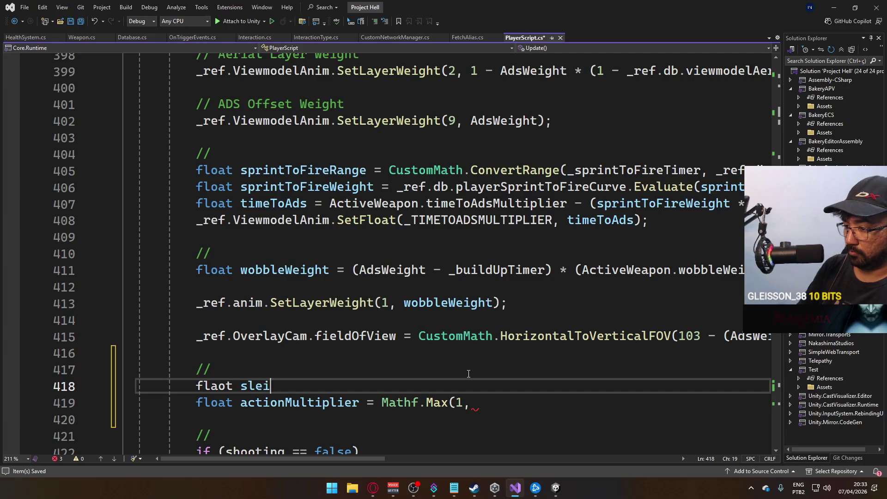
type("gh")
key("BackSpace")
key("BackSpace")
key("BackSpace")
type("o")
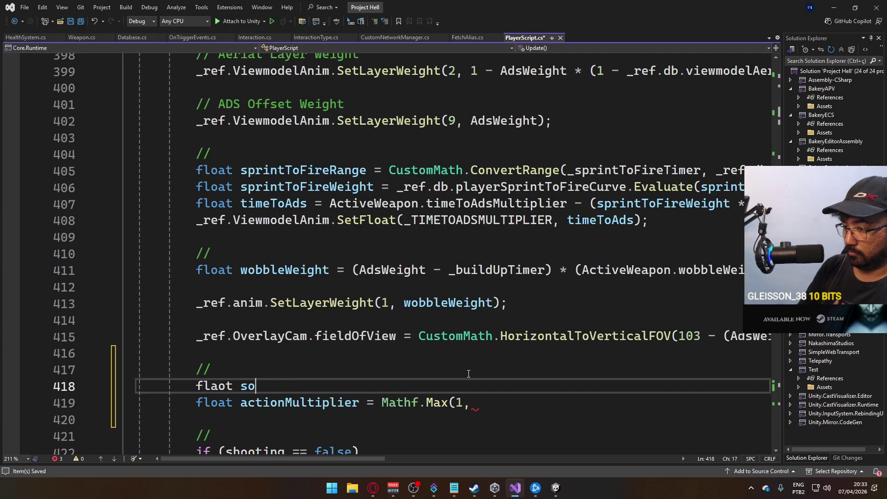
type("hMultiplier = ")
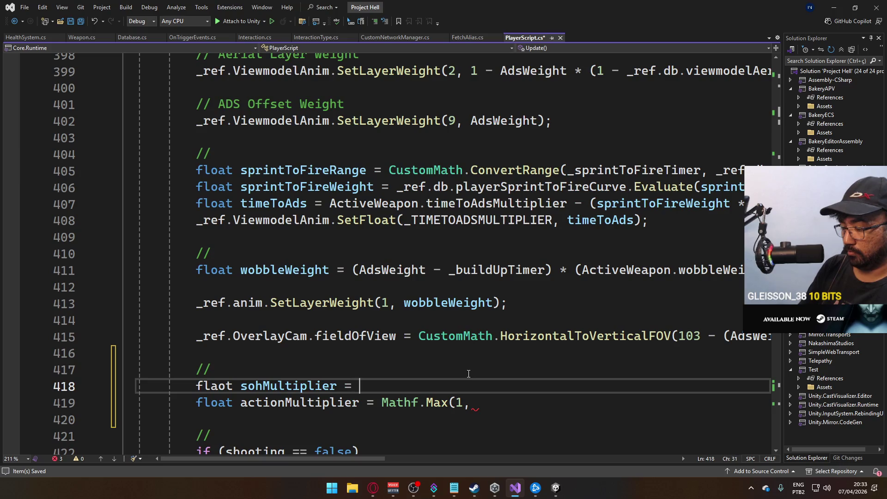
type("CustomMath.BoolToInt(")
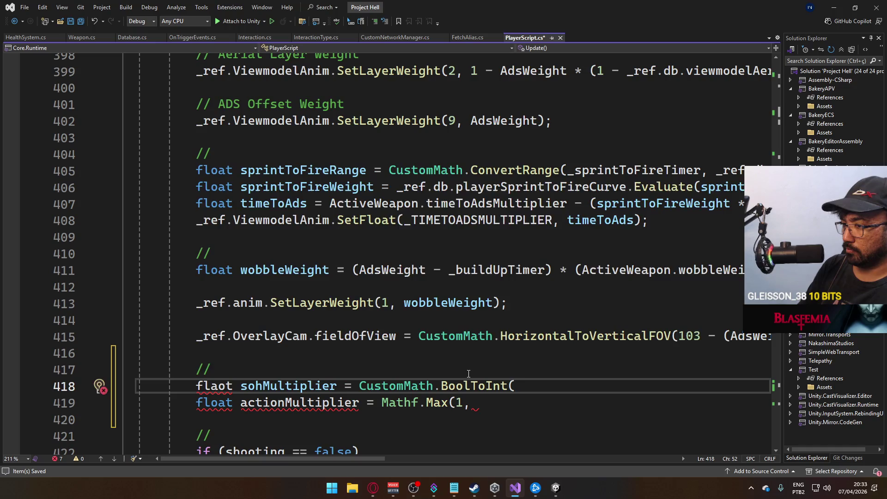
type("_")
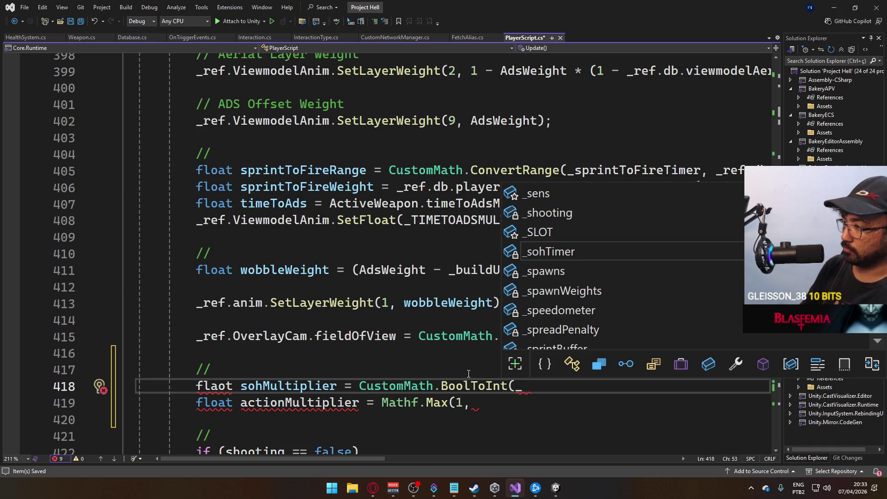
key("Tab")
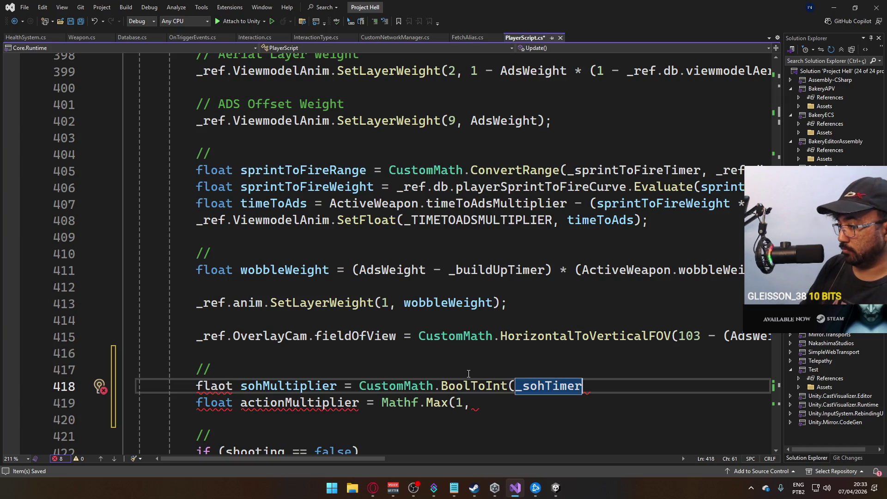
type(">")
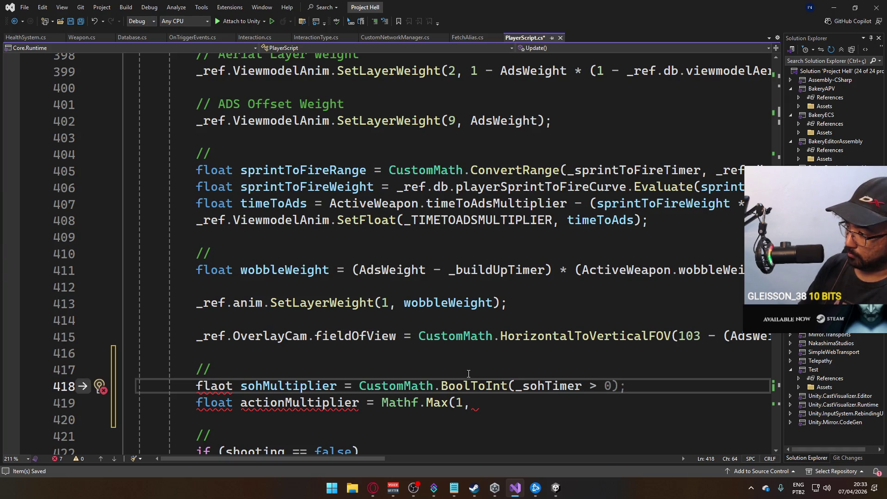
key("BackSpace")
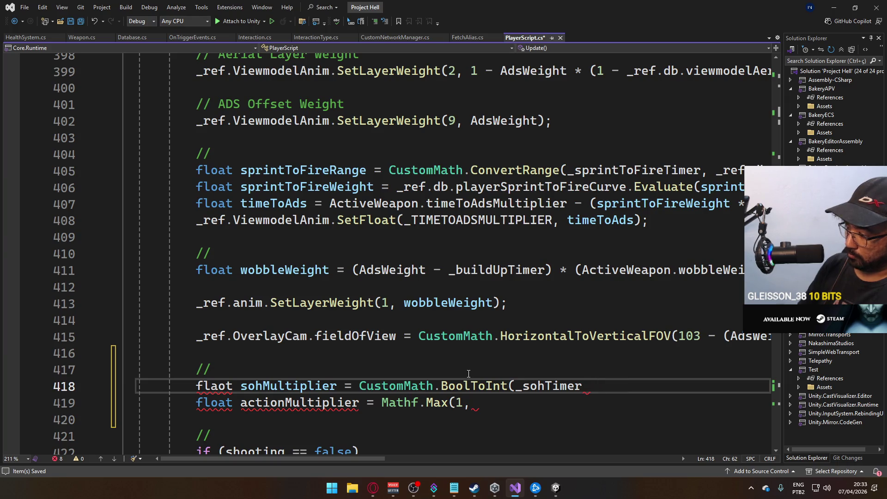
Step: Add a Float parameter named actionmultiplier to the Viewmodel animator's Parameters list
type("<")
key("alt+Tab")
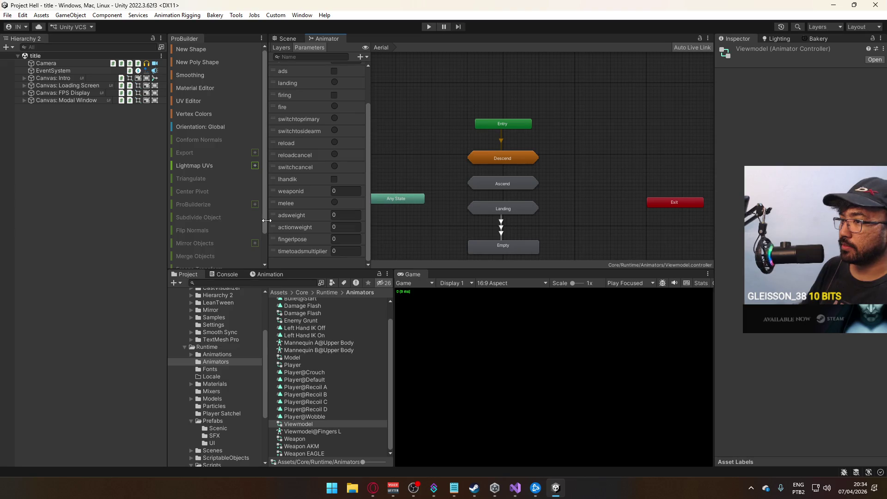
scroll(330, 152, "up", 3)
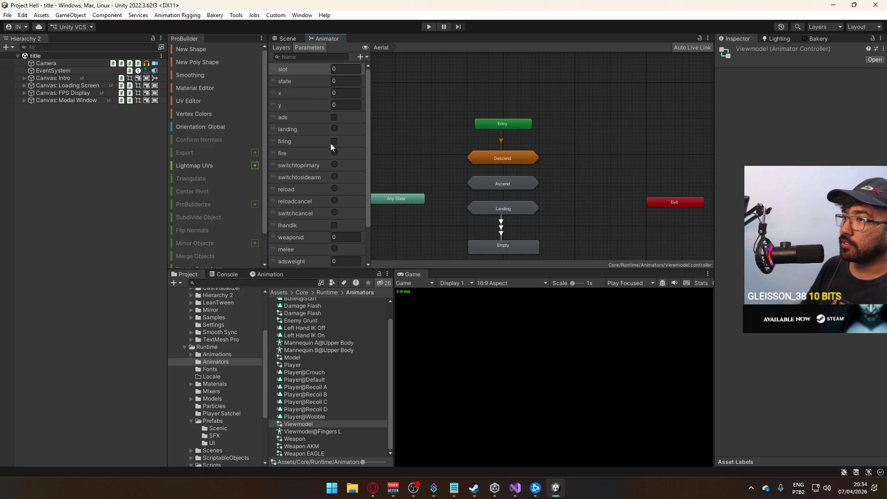
left_click(360, 57)
left_click(381, 71)
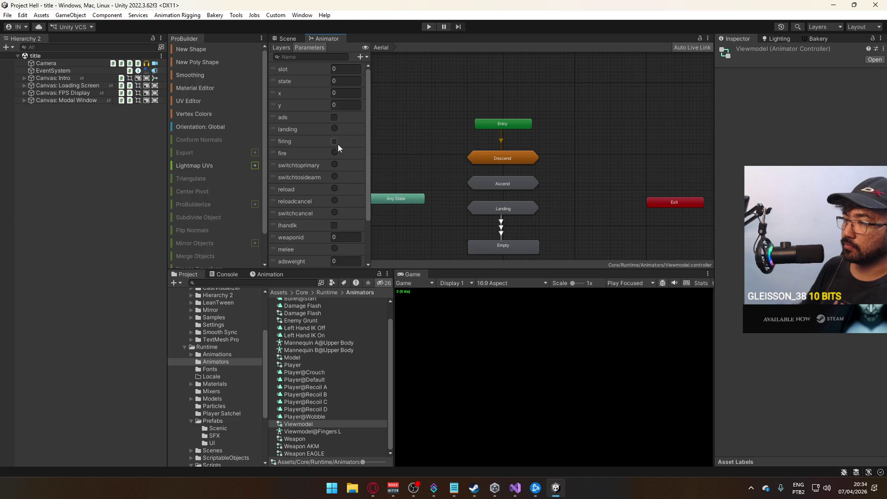
left_click_drag(365, 229, 361, 224)
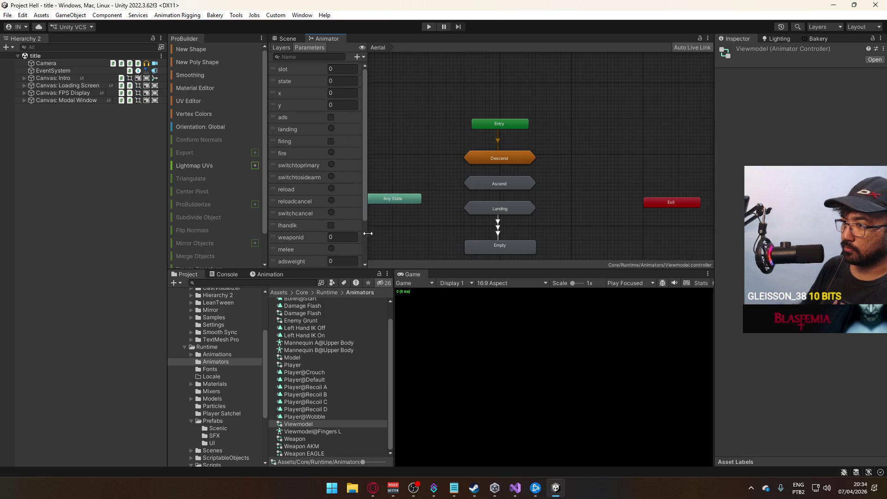
scroll(361, 222, "down", 5)
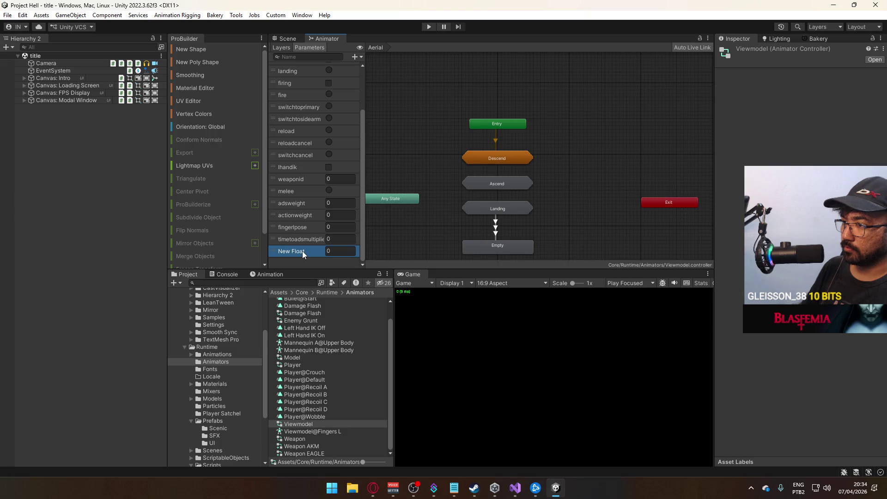
type("actionmultiplier")
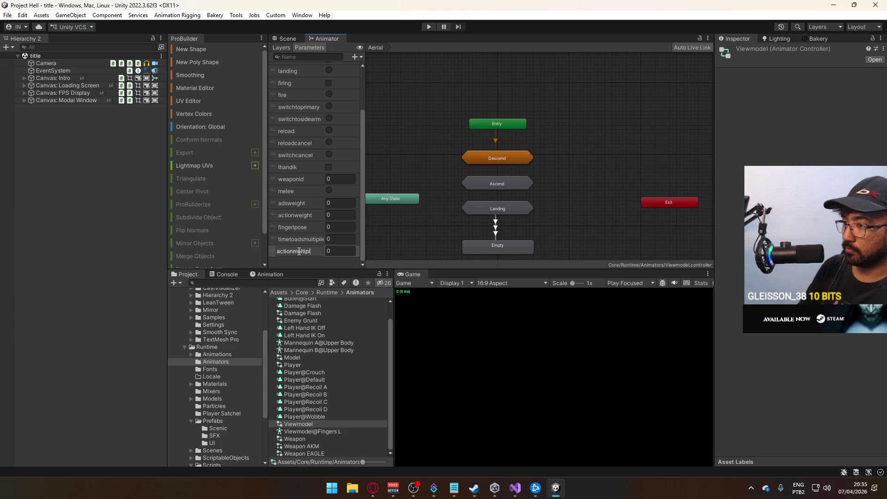
left_click(515, 488)
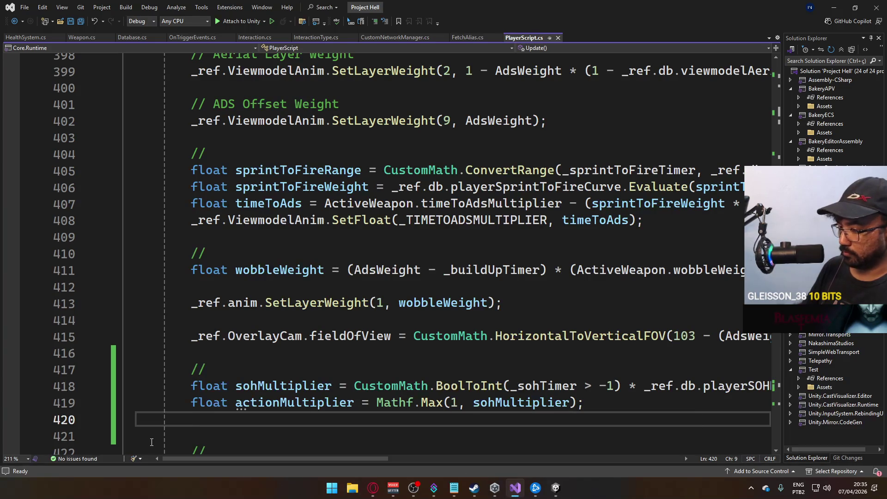
Step: Remove the blank line below actionMultiplier and save the script
scroll(299, 371, "down", 1)
key("Up")
key("End")
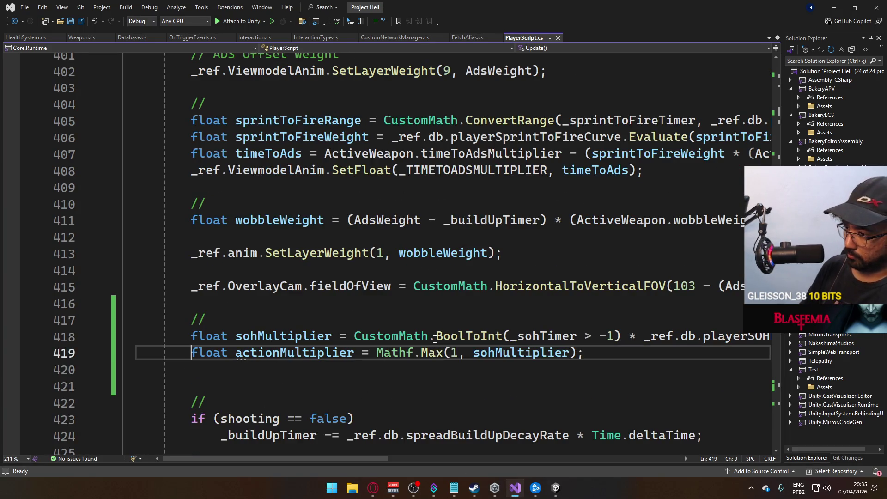
key("Delete")
key("ctrl+s")
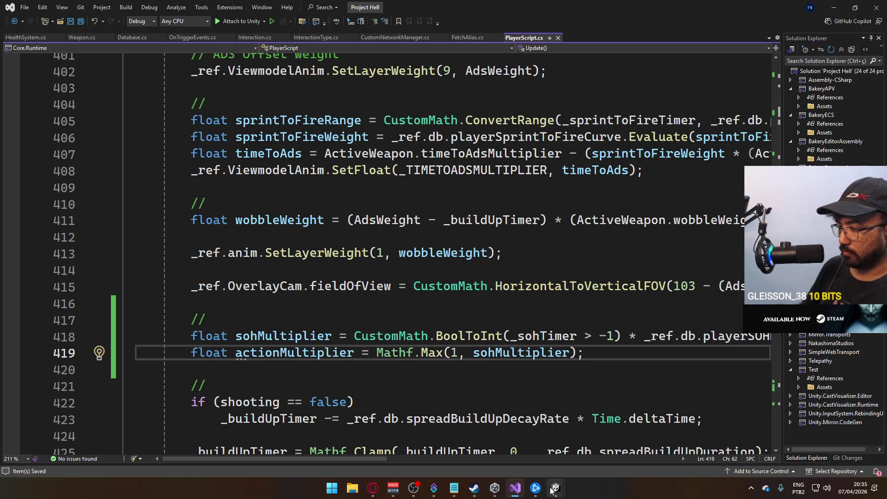
Step: Start line 420 with _ref.ViewmodelAnim.SetFloat( below actionMultiplier
key("Return")
type("_ref.an")
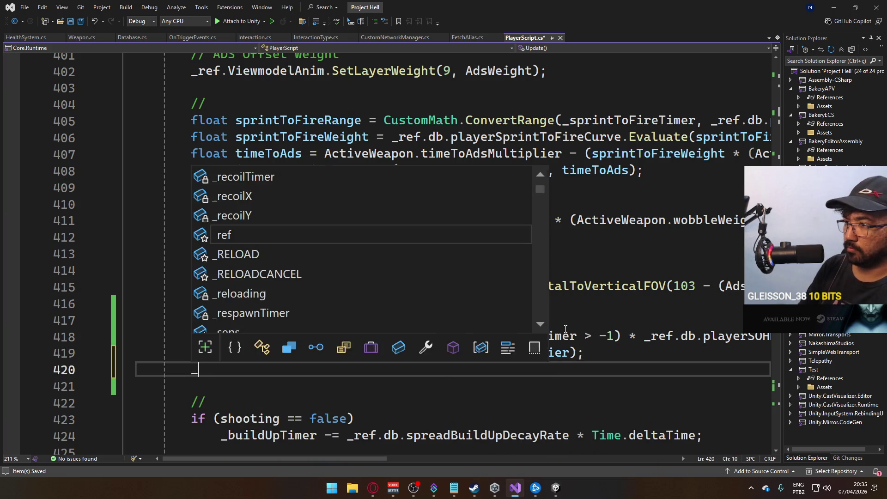
key("BackSpace")
key("BackSpace")
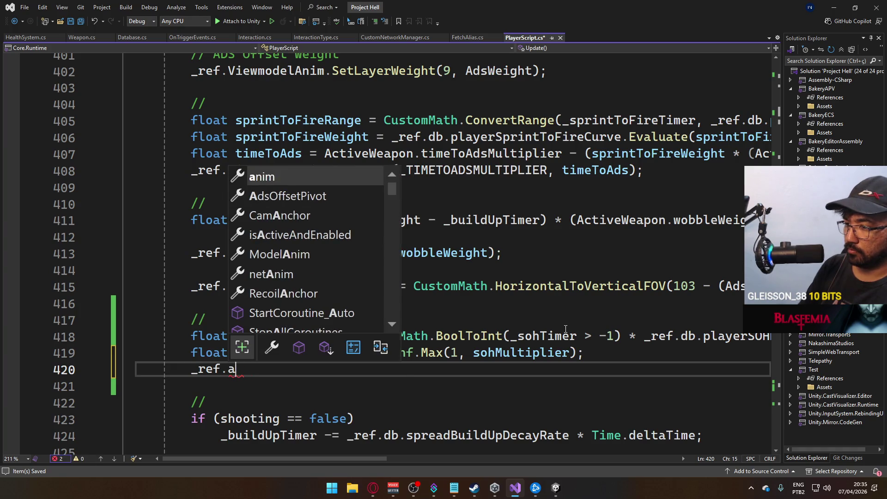
type("viewm")
key("Down")
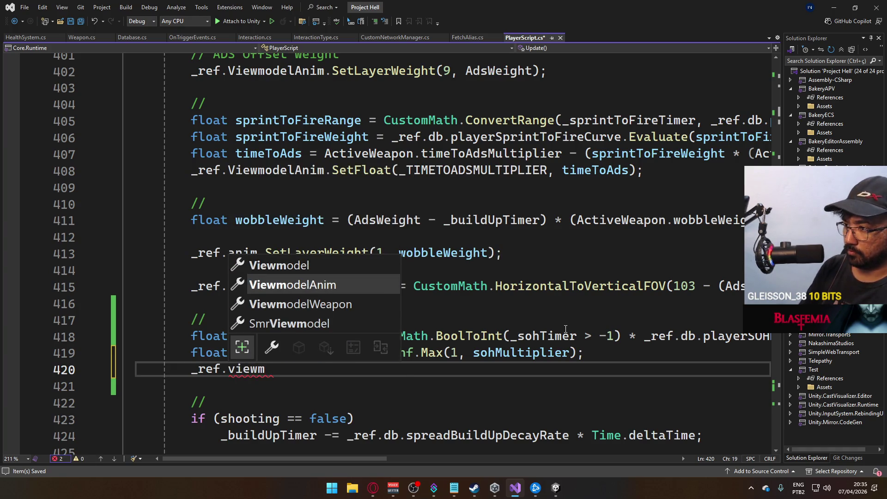
key("Tab")
type(".set")
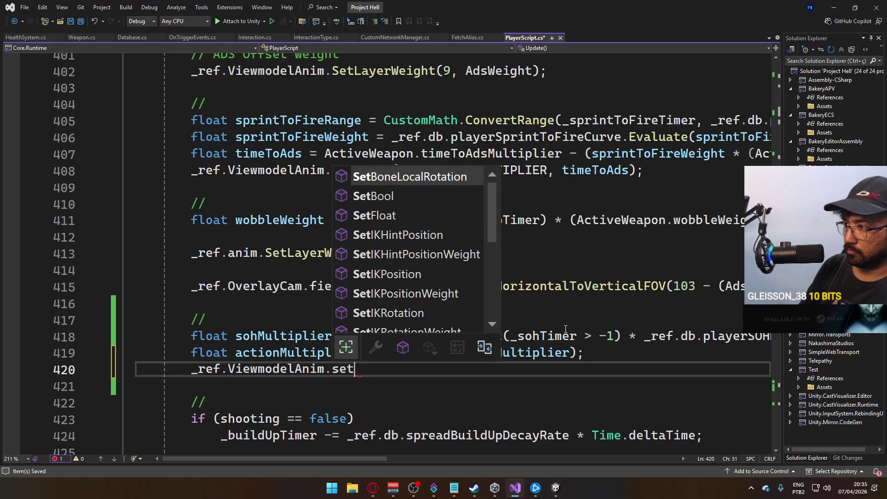
key("Tab")
key("BackSpace")
key("BackSpace")
key("BackSpace")
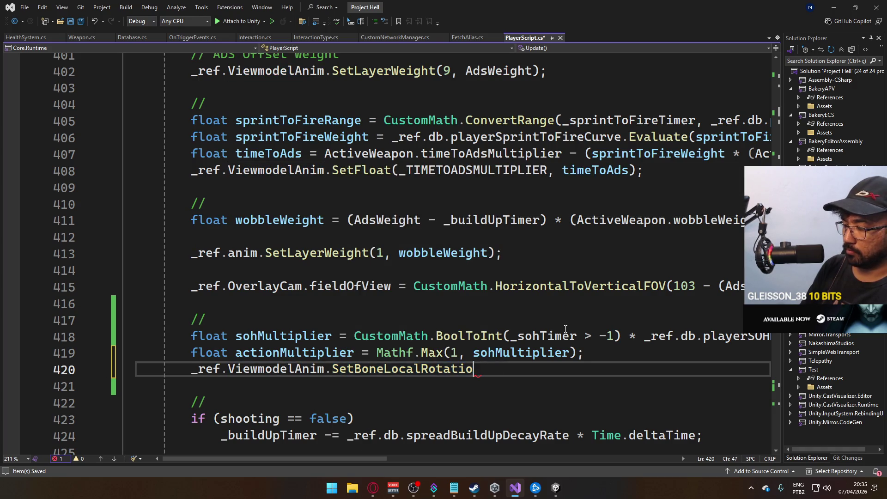
key("BackSpace")
key("BackSpace")
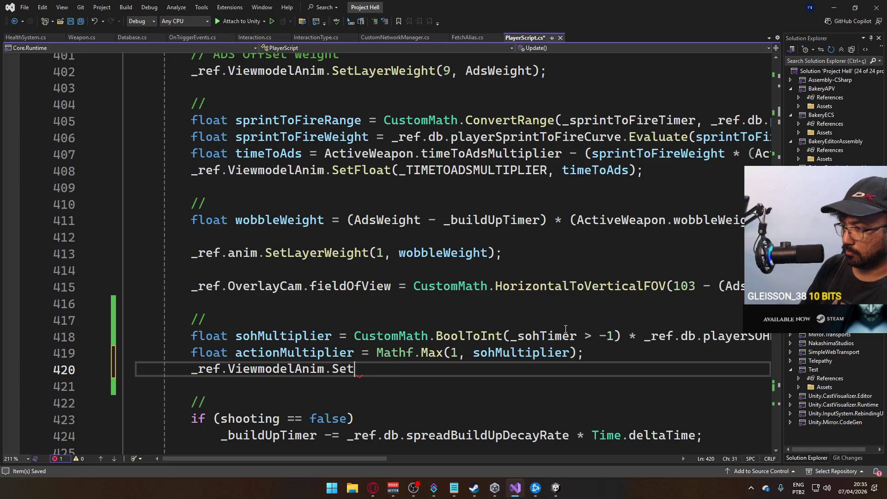
type("Float(")
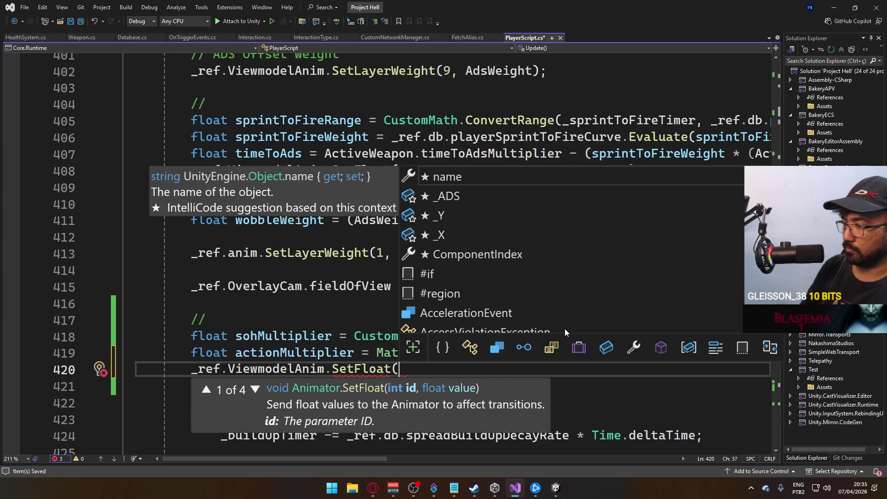
Step: Finish the call as SetFloat("actionmultiplier", actionMultiplier); and save
key("Escape")
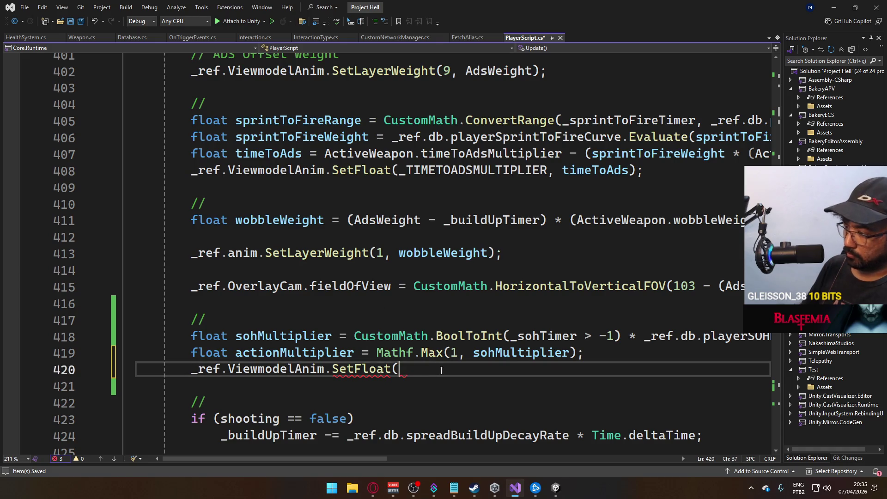
type("actionmult")
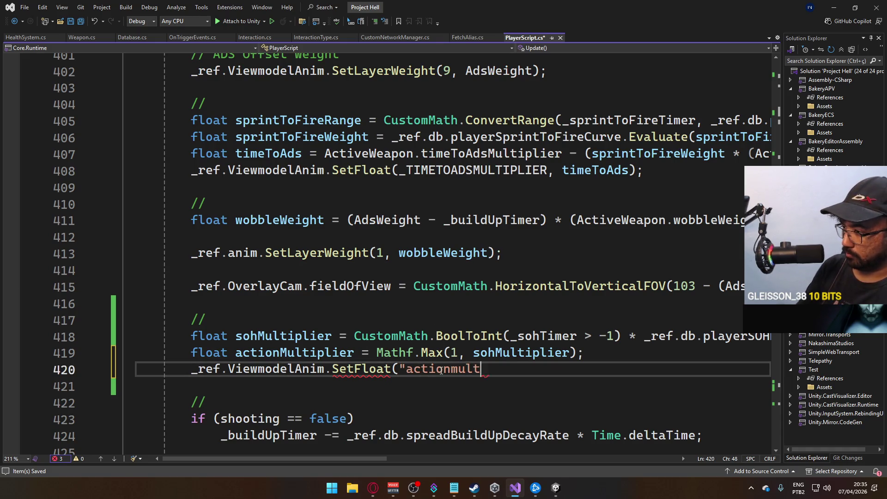
type("iplier\",")
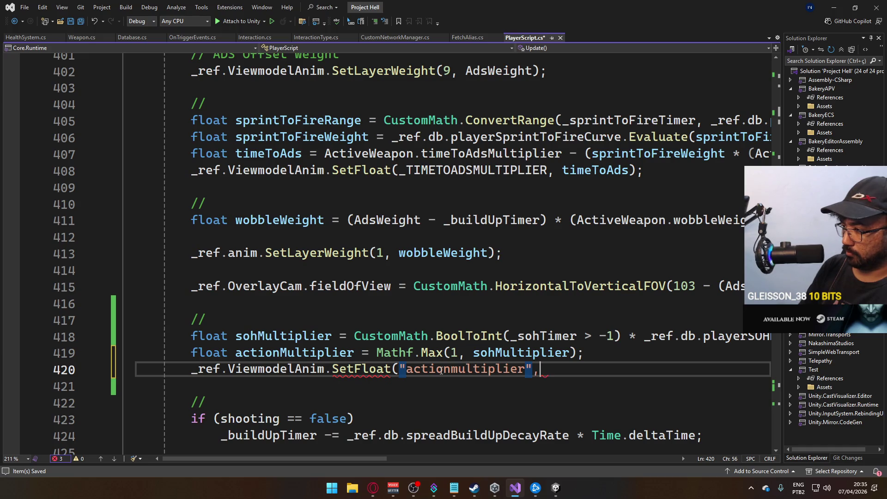
type(" acti")
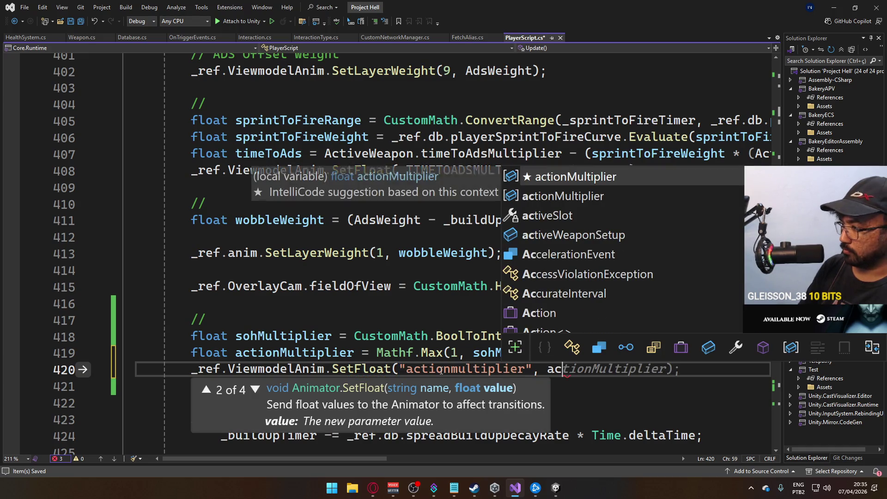
key("Tab")
type(");")
key("ctrl+s")
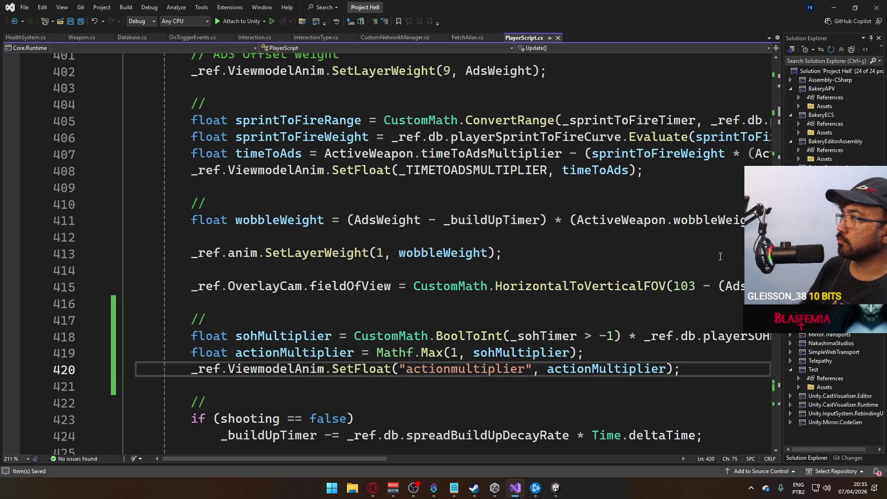
Step: Go to the PlayerBase class definition and review its StringToHash parameter fields
left_click_drag(776, 185, 768, 60)
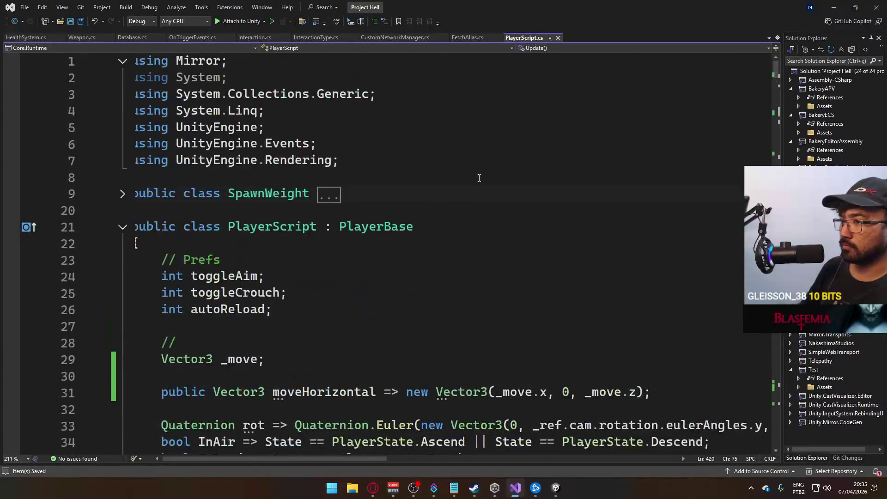
left_click(377, 229, "ctrl")
scroll(441, 242, "down", 7)
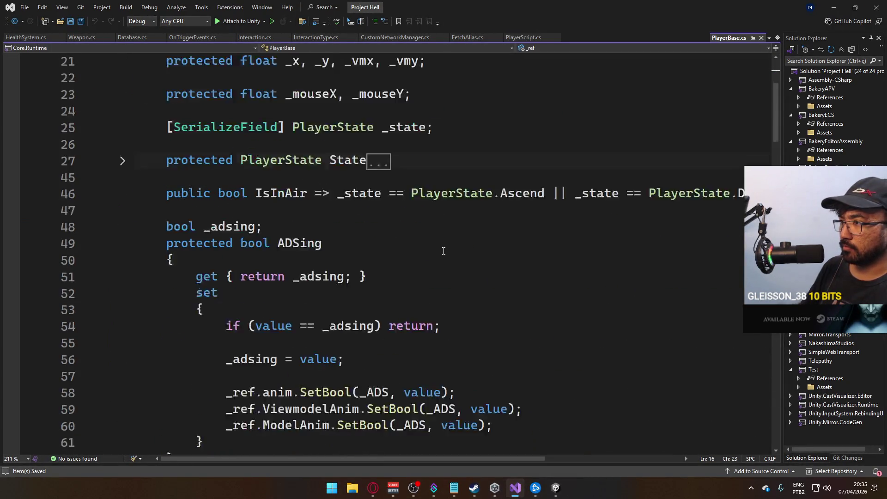
scroll(444, 251, "down", 3)
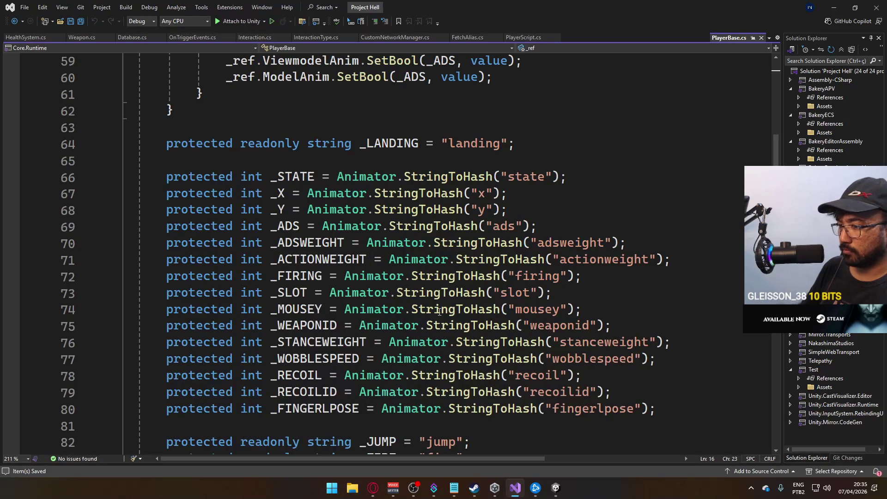
scroll(395, 310, "down", 5)
scroll(355, 298, "up", 4)
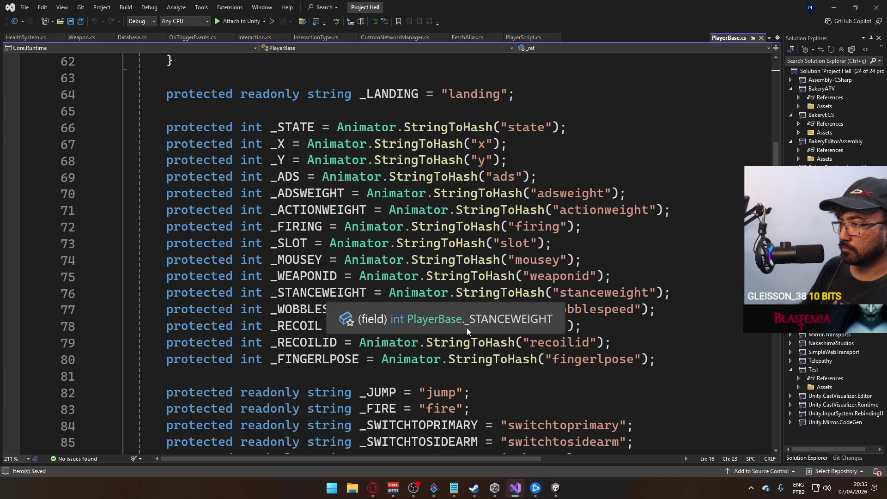
scroll(462, 333, "down", 4)
scroll(428, 315, "down", 2)
scroll(436, 311, "up", 4)
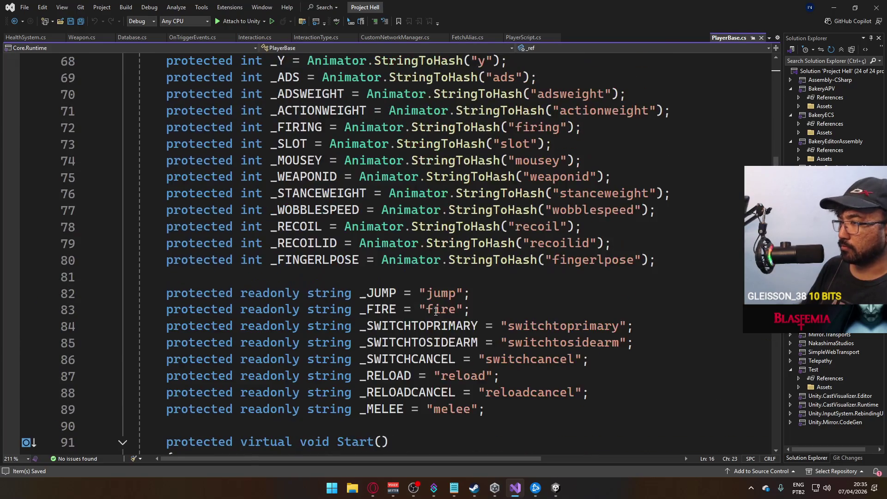
scroll(436, 311, "up", 1)
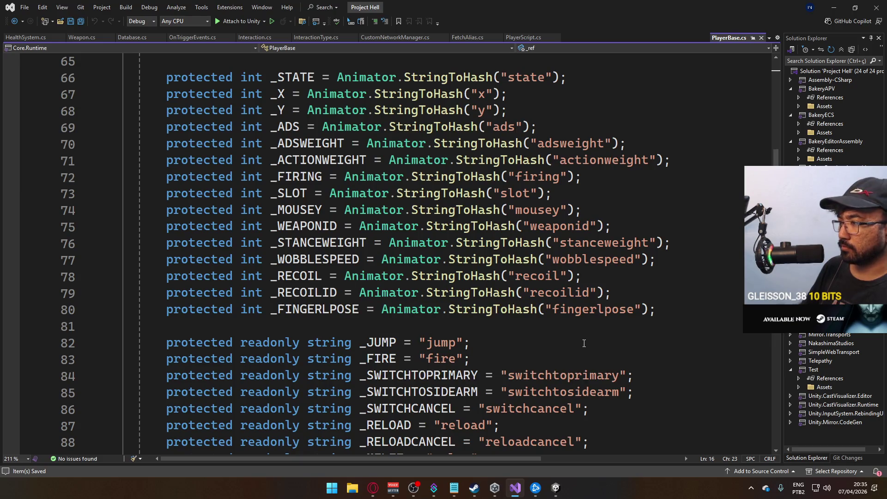
Step: Search PlayerBase.cs for 'timetoads', then close the Find box
key("ctrl+f")
type("timetoads")
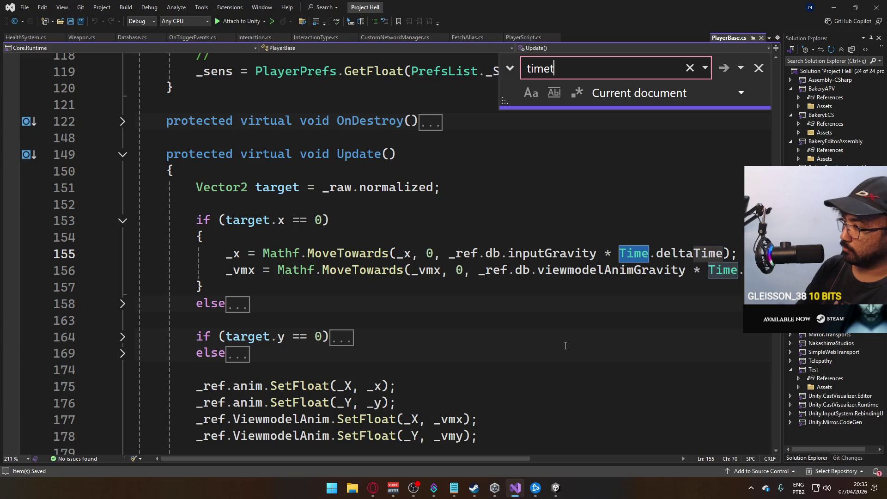
left_click(758, 68)
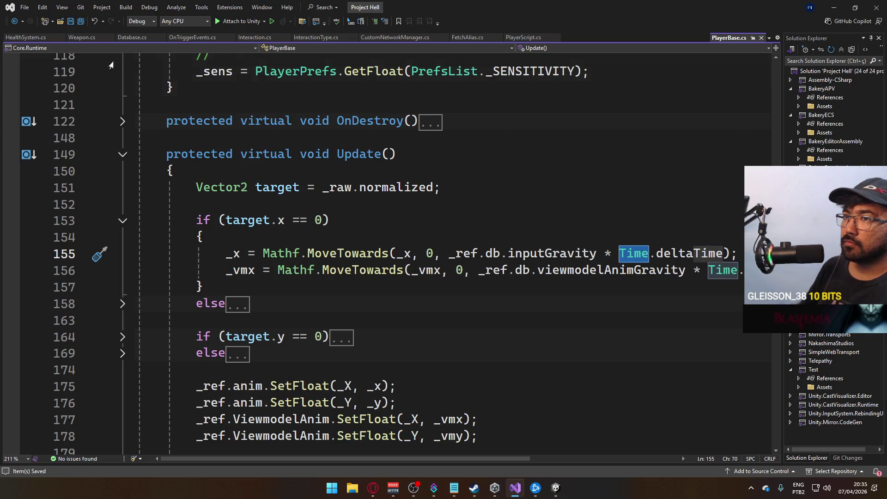
Step: Find the _TIMETOADSMULTIPLIER hash field in PlayerScript.cs
left_click(526, 37)
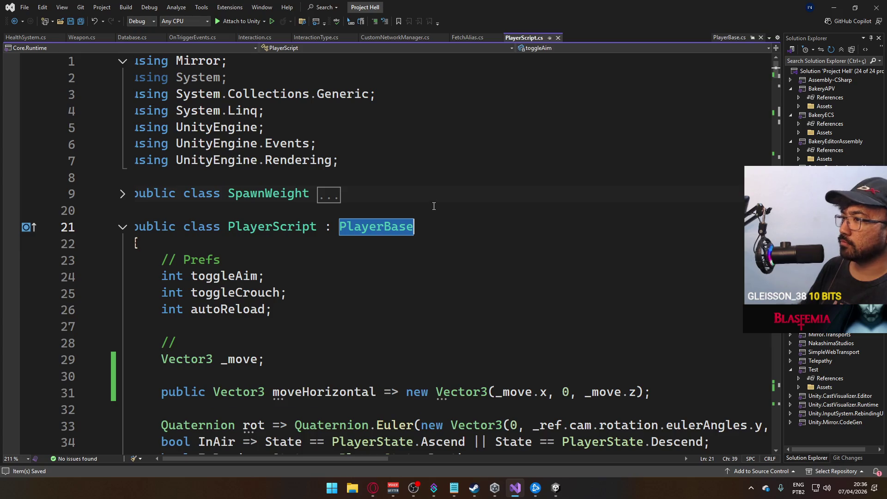
key("ctrl+f")
type("timetoads")
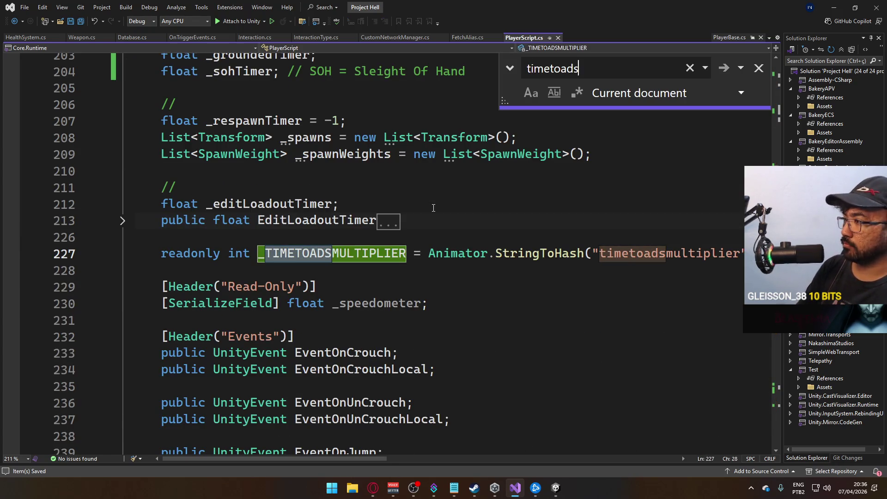
Step: Add readonly int _ACTIONMULTIPLIER = Animator.StringToHash("actionmultiplier"); below it, save, and close PlayerBase.cs
left_click(188, 277)
key("Return")
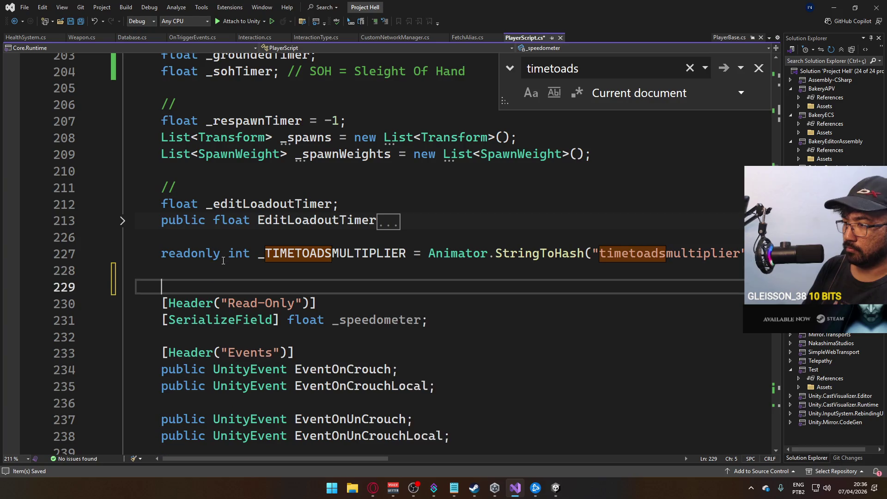
type("readonly int ")
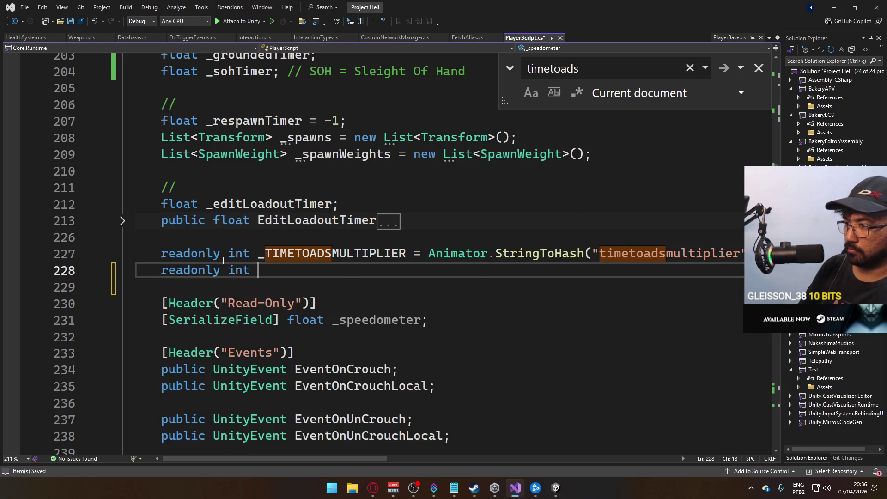
type("_ACTION")
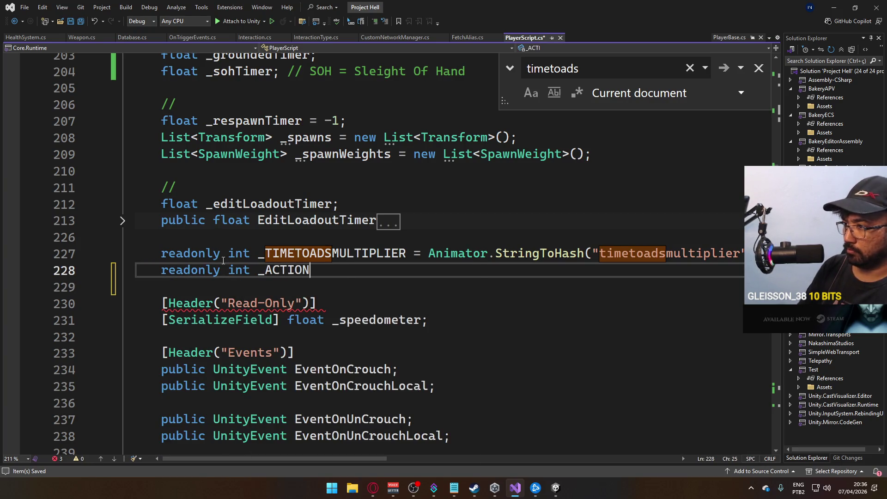
type("MULTIPLIER = A")
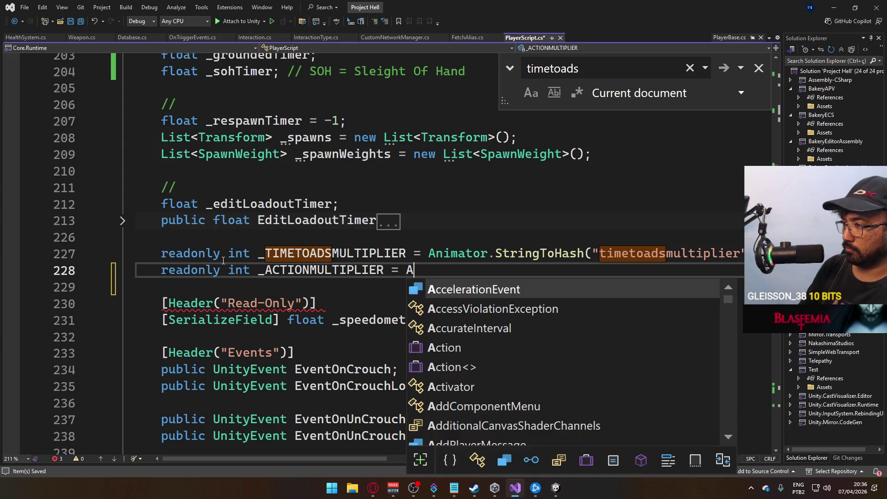
type("nimator.strin")
key("Tab")
type("(")
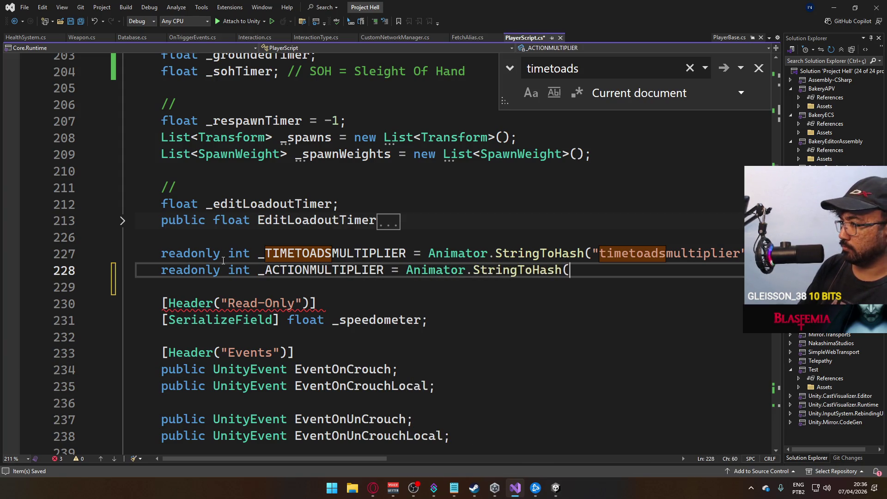
type("\"actionmulti")
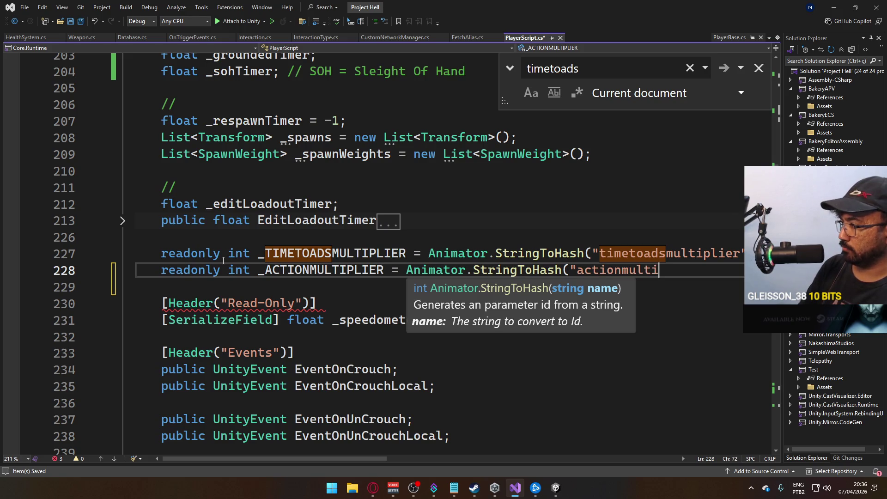
type("plier\");")
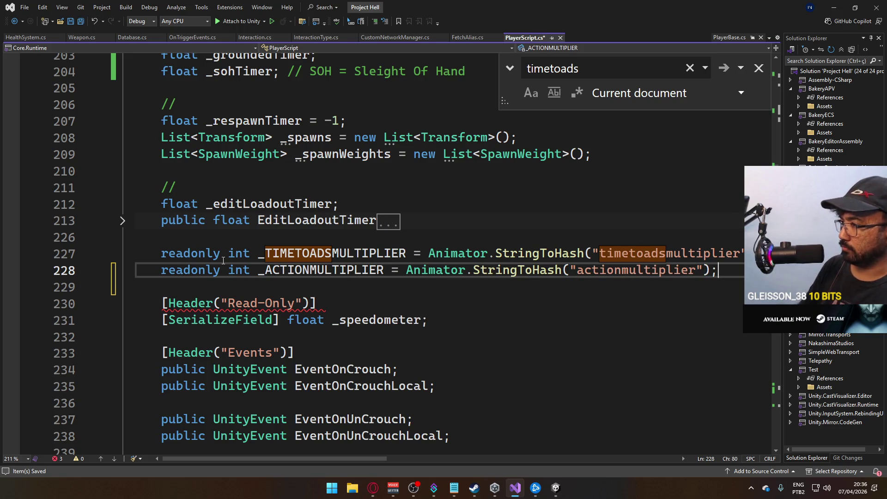
key("ctrl+s")
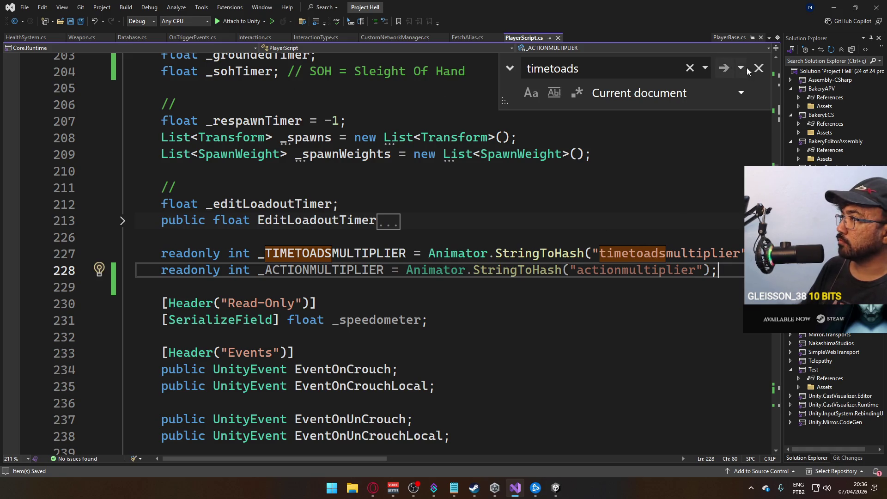
left_click(759, 68)
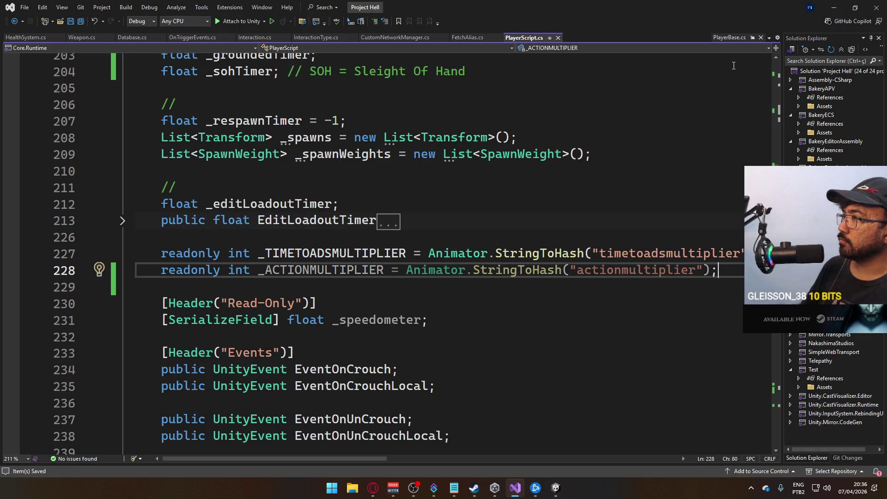
left_click(760, 38)
Step: Replace the "actionmultiplier" string in the ViewmodelAnim SetFloat call with _ACTIONMULTIPLIER and save
scroll(726, 411, "down", 20)
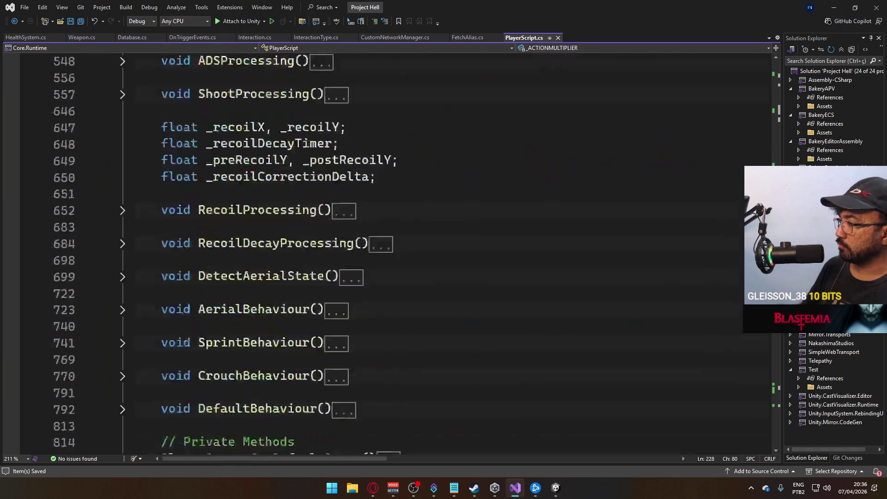
scroll(723, 418, "down", 5)
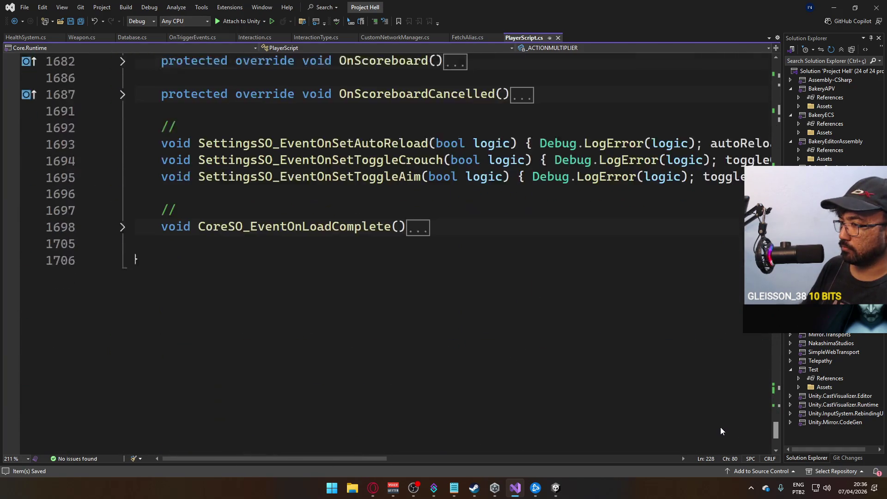
scroll(720, 402, "up", 20)
scroll(738, 295, "up", 20)
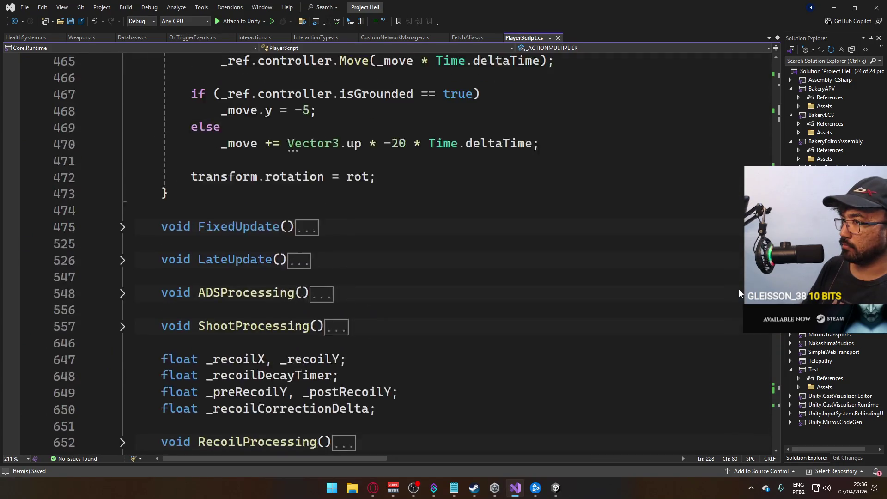
left_click(666, 244)
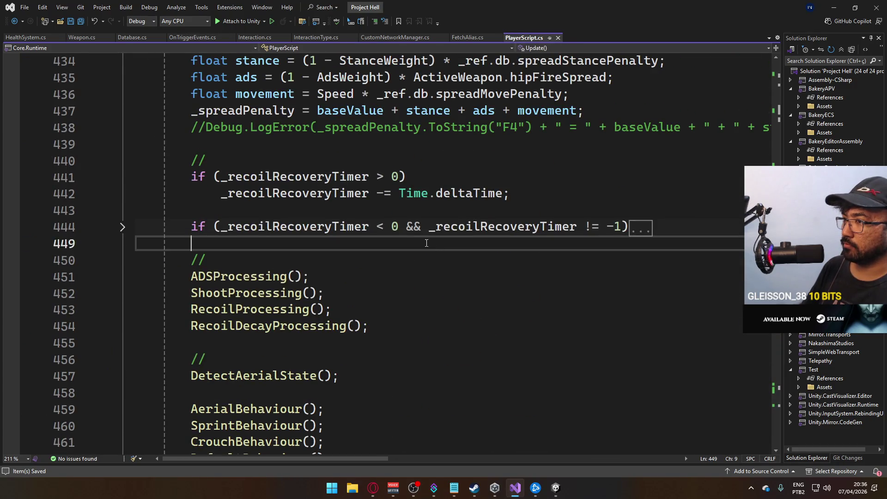
scroll(384, 251, "up", 7)
scroll(393, 249, "up", 2)
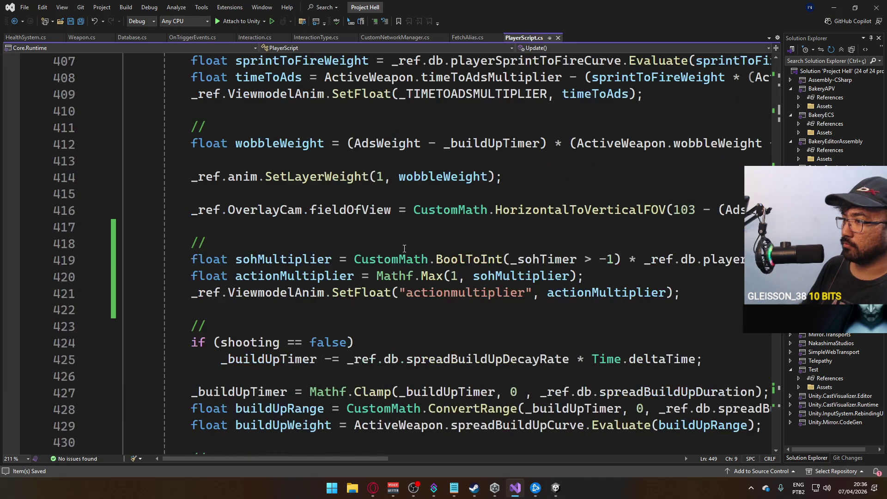
left_click_drag(400, 292, 527, 297)
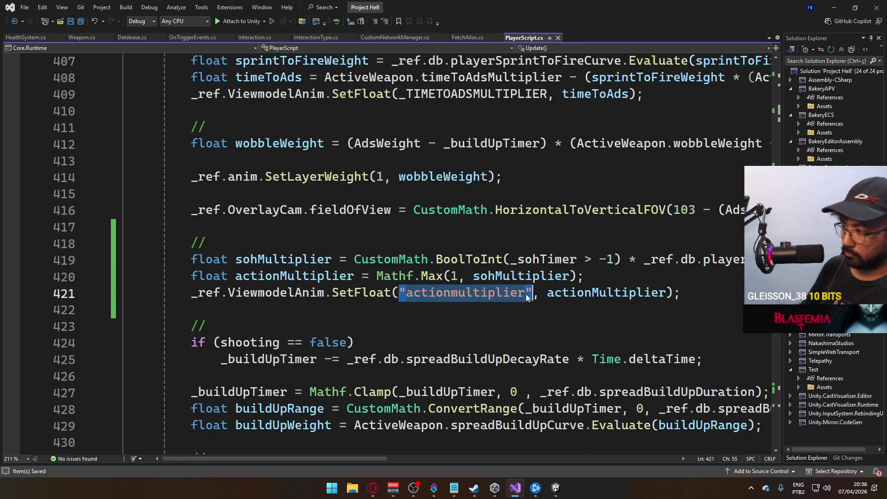
type("_AC")
key("Tab")
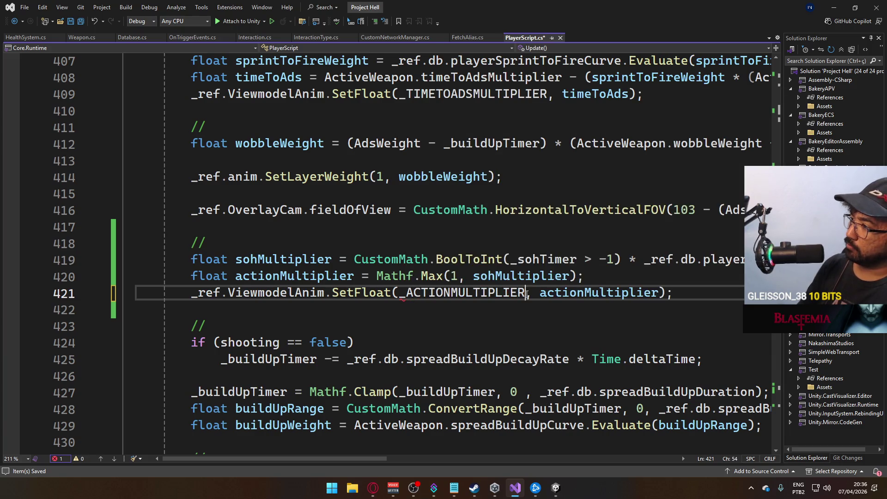
double_click(525, 292)
key("ctrl+s")
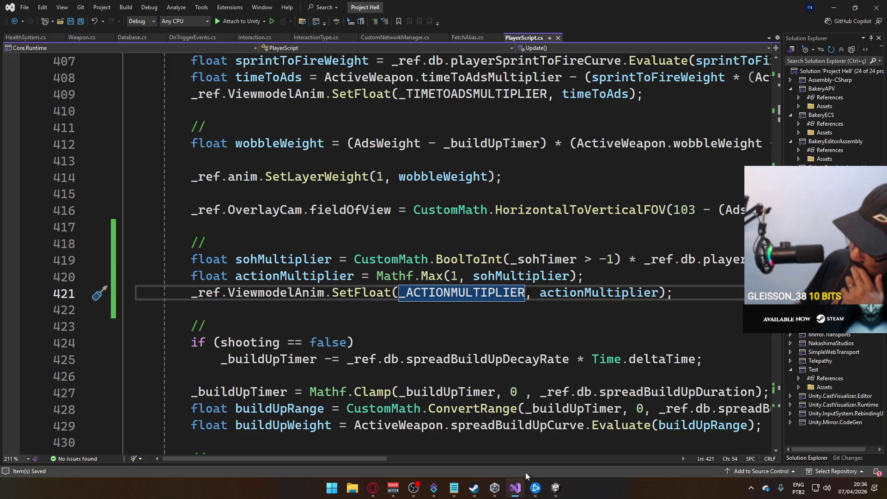
Step: Add _ref.ModelAnim.SetFloat(_ACTIONMULTIPLIER, actionMultiplier); on a new line and save
left_click(616, 276)
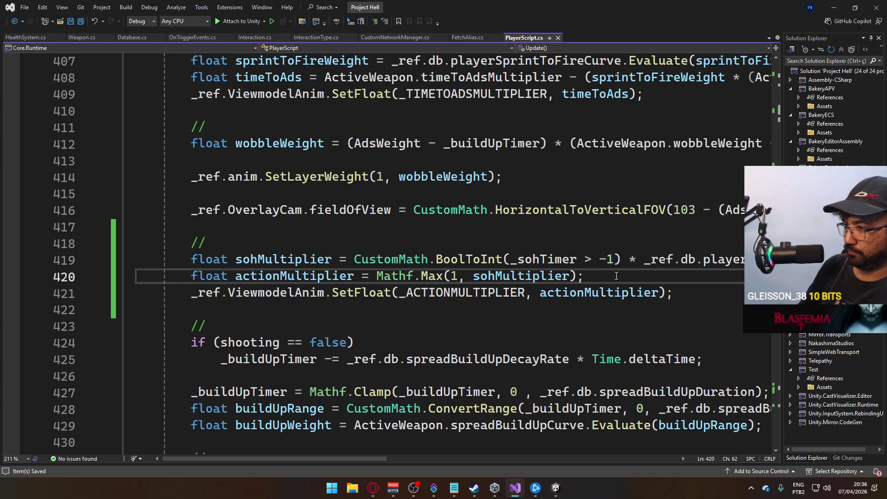
key("Return")
type("_ref.model")
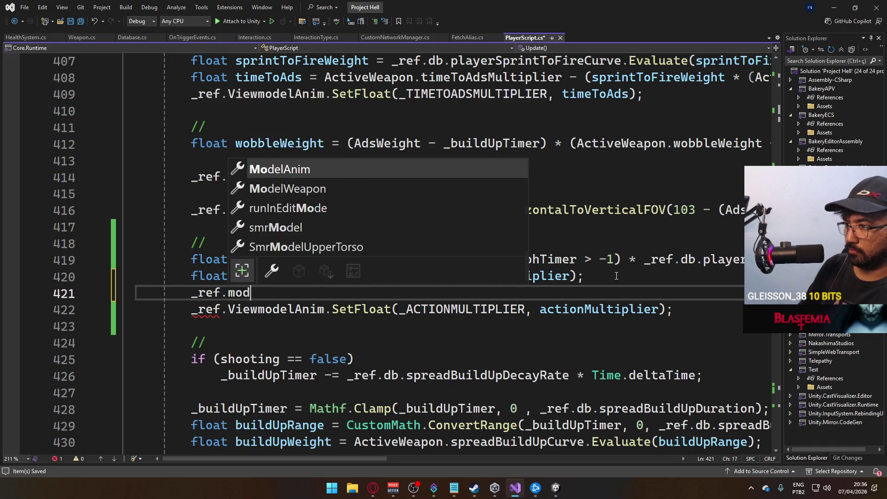
type(".se")
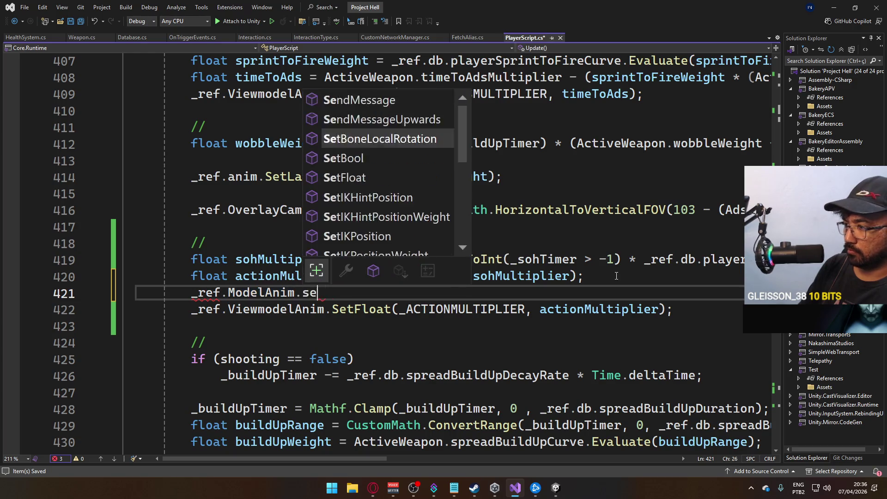
key("Tab")
key("BackSpace")
key("BackSpace")
key("BackSpace")
key("BackSpace")
key("BackSpace")
key("BackSpace")
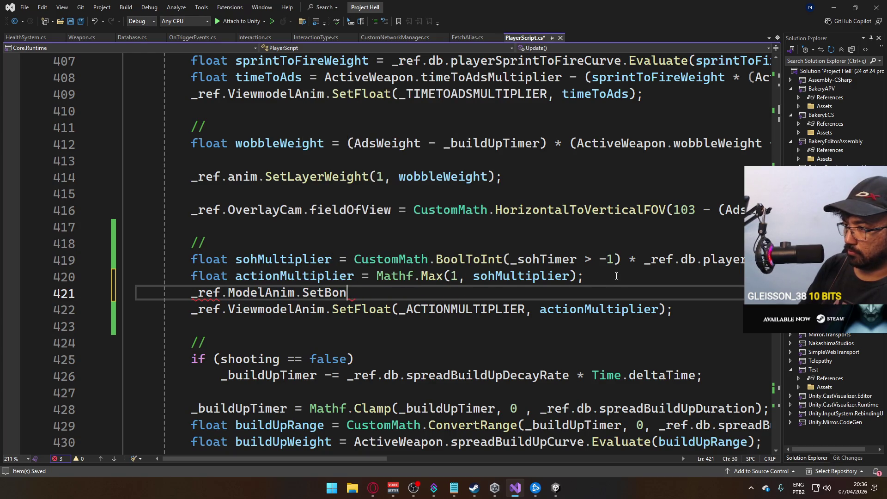
type("Fl")
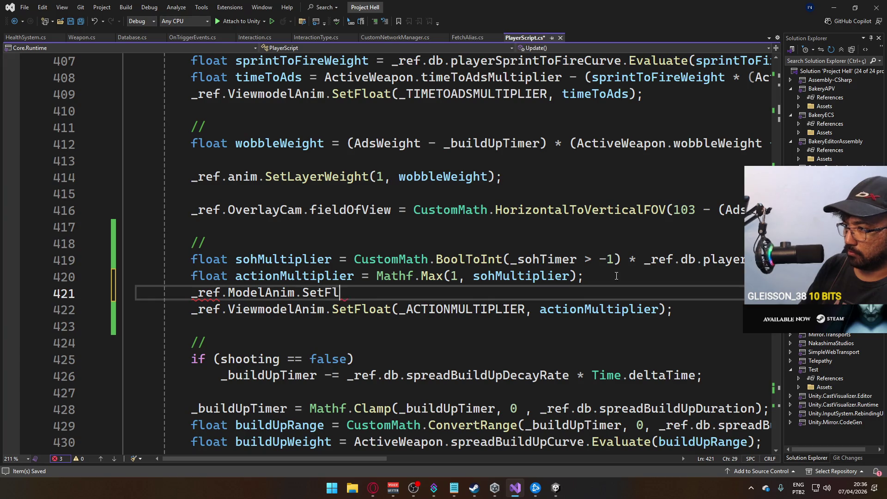
type("oat(_ac")
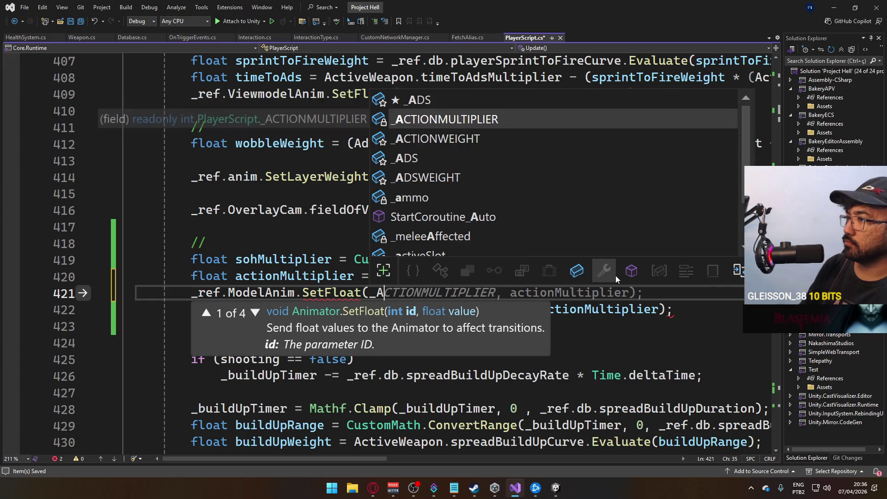
key("Tab")
type(",")
key("Tab")
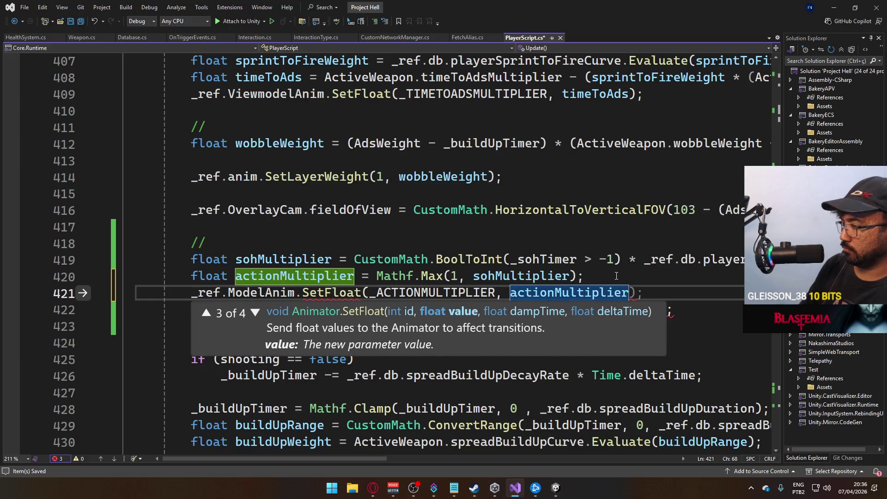
type(");")
key("ctrl+s")
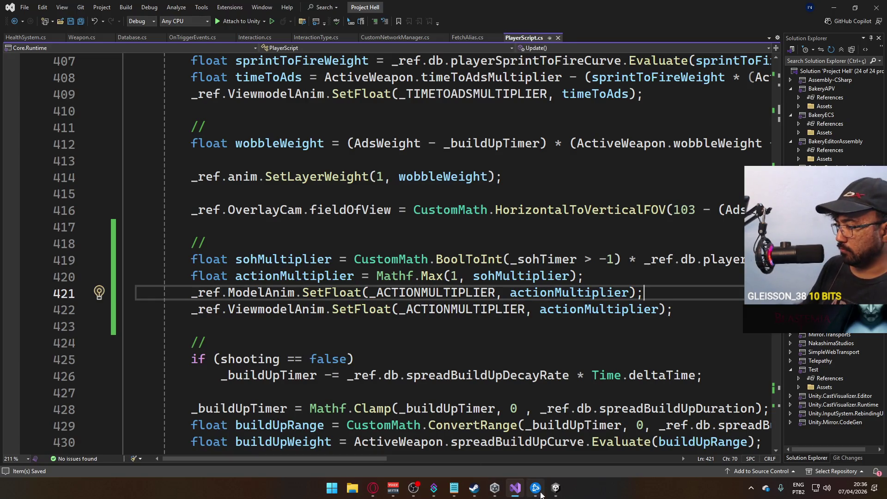
mouse_move(557, 490)
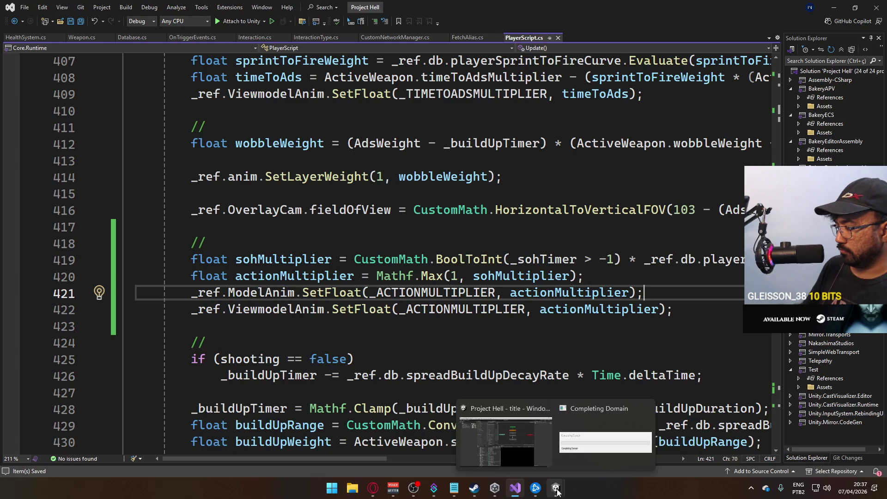
Step: Add a Float parameter named actionmultiplier to the Model animator controller
left_click(543, 444)
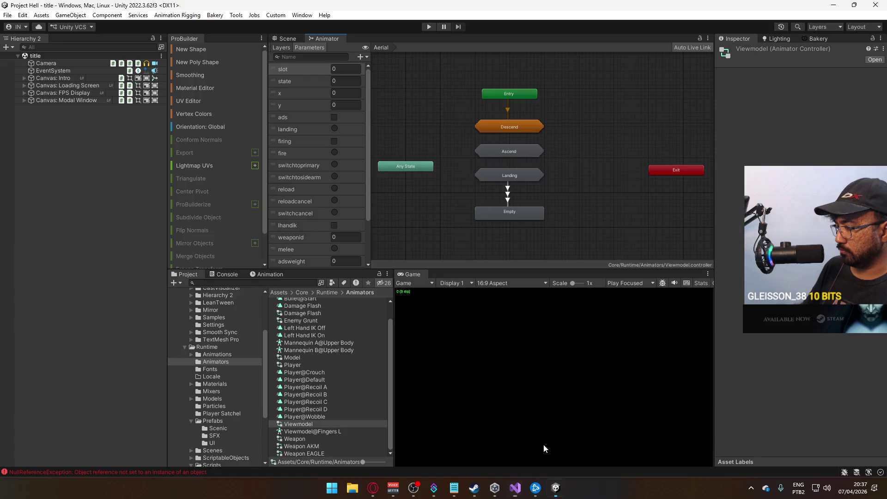
left_click(280, 48)
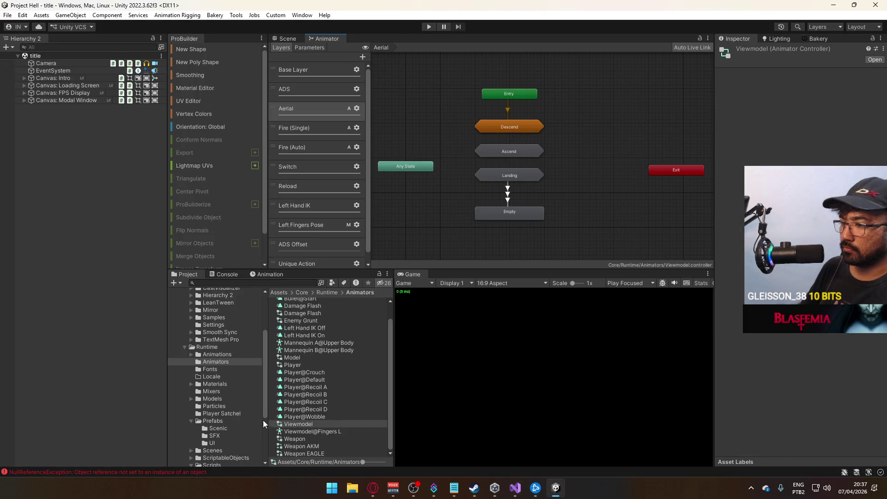
left_click(304, 357)
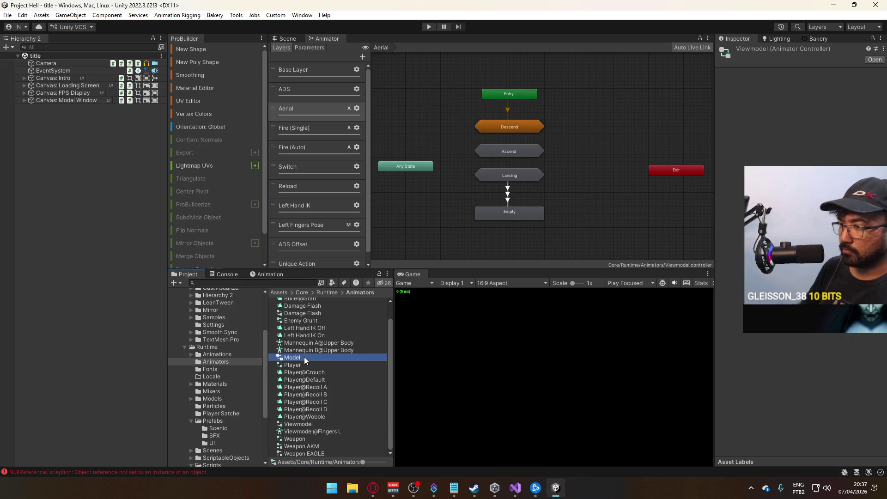
left_click(312, 49)
left_click(360, 57)
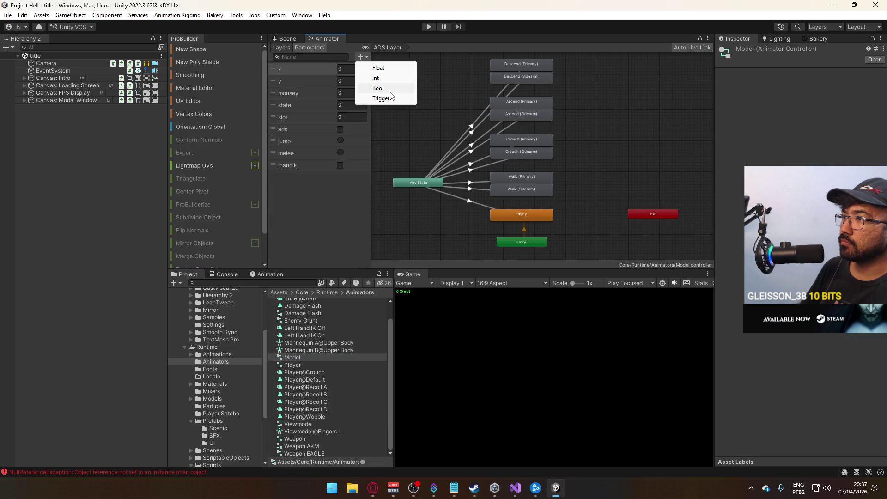
left_click(380, 68)
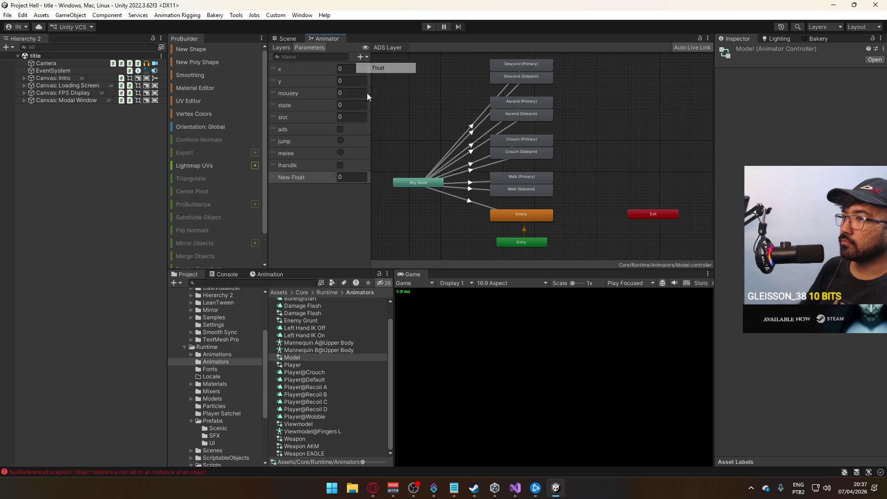
type("actionmultiplier")
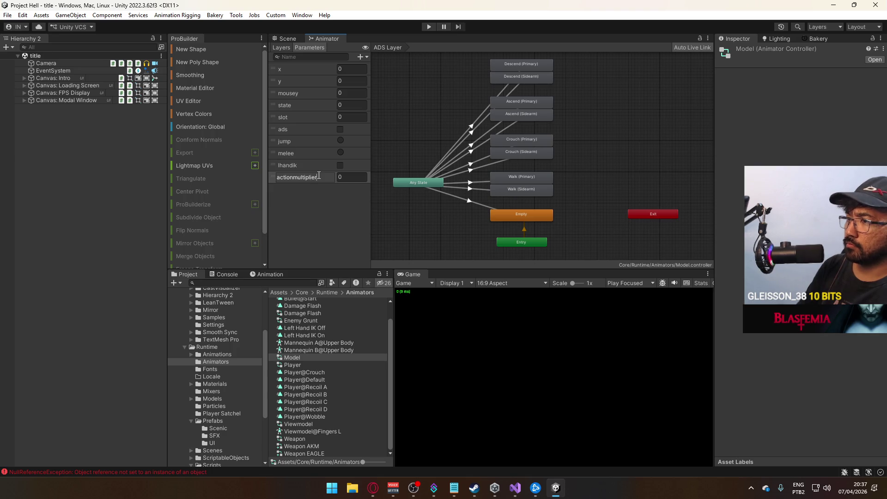
key("Return")
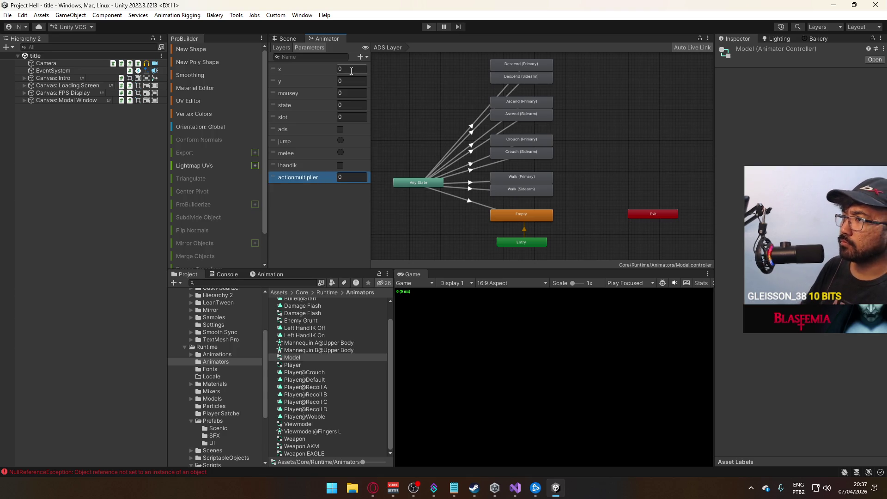
Step: Add a second Float parameter named timetoads to the Model controller
left_click(366, 58)
left_click(379, 68)
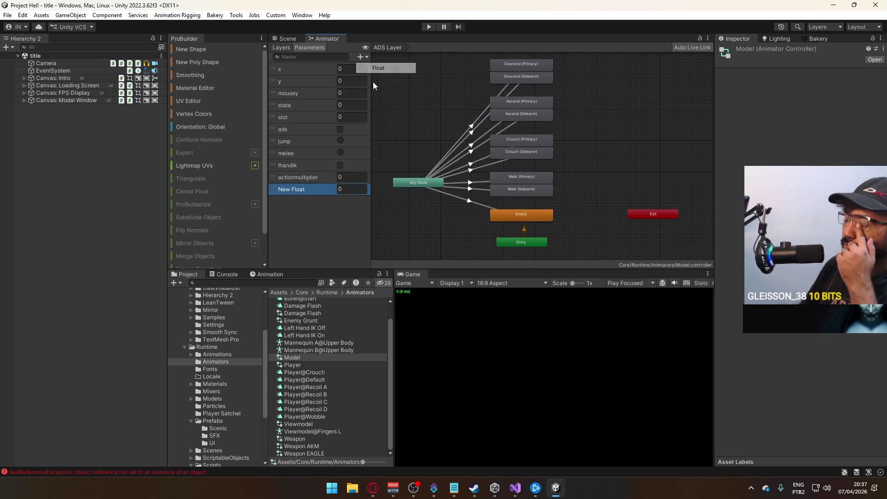
type("timetoads")
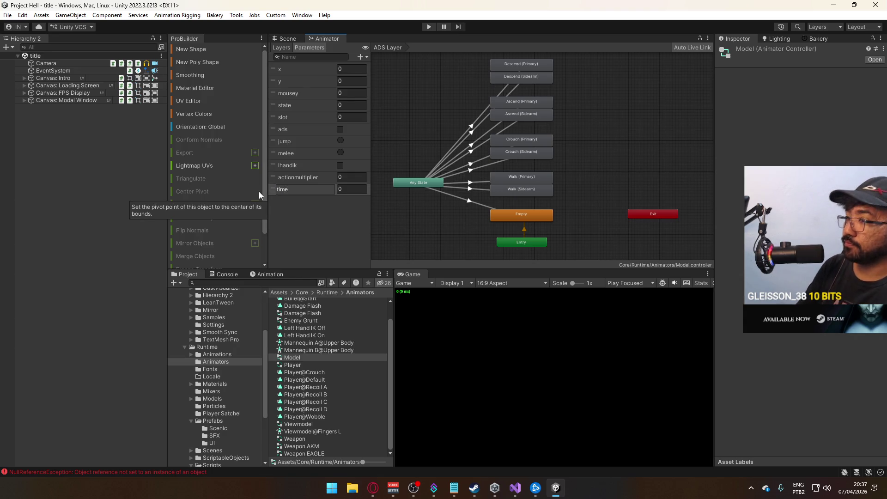
key("Return")
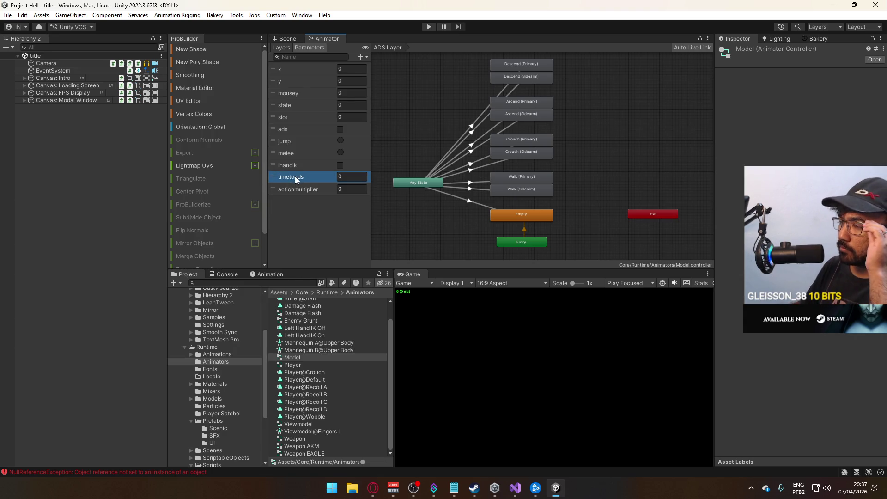
left_click(515, 487)
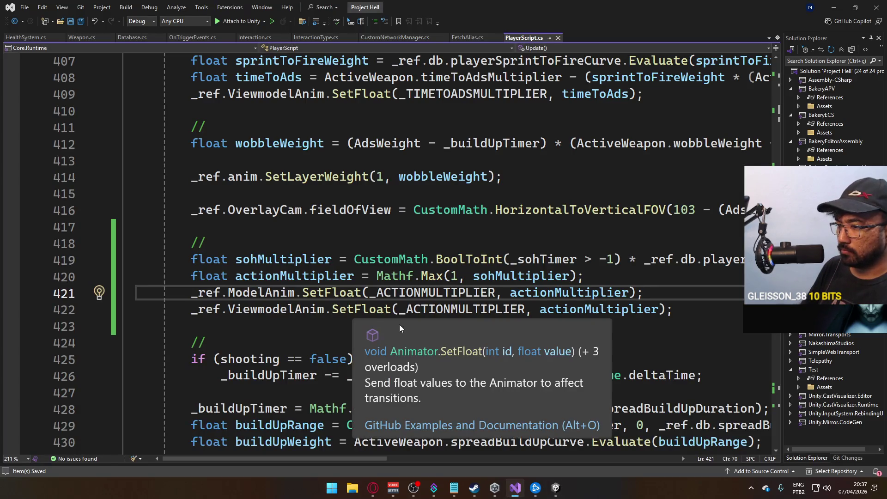
Step: Duplicate the timetoads SetFloat line at 409, changing the copy's ViewmodelAnim to ModelAnim
scroll(307, 260, "up", 1)
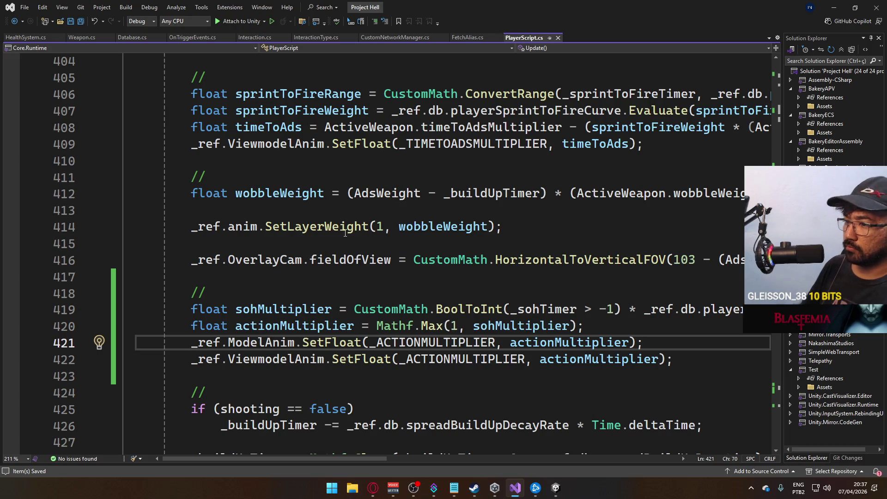
left_click_drag(362, 343, 191, 342)
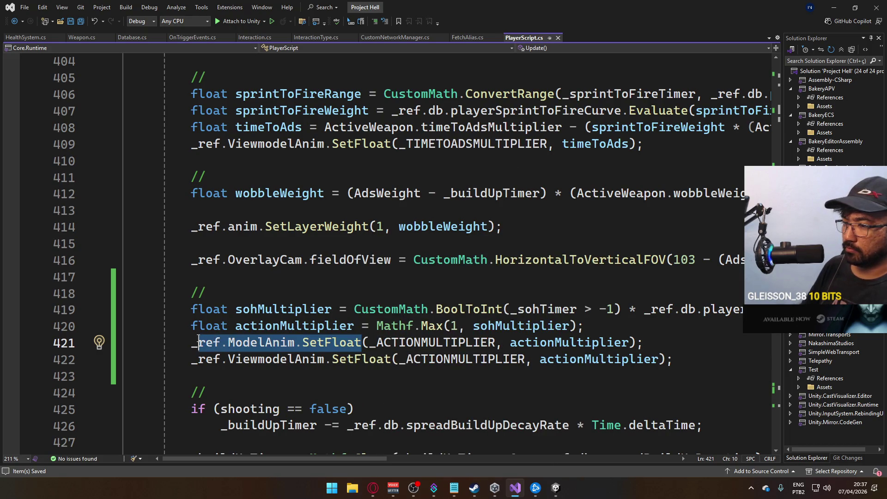
left_click_drag(647, 148, 200, 151)
key("ctrl+c")
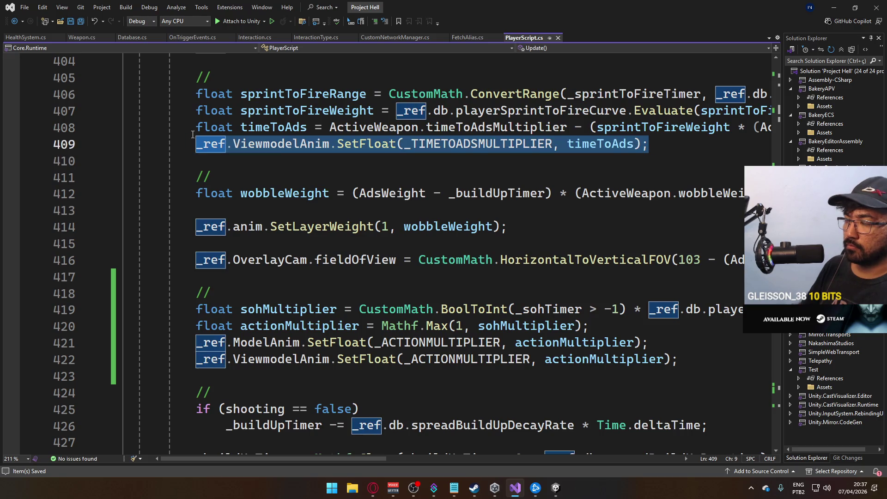
left_click(194, 137)
key("ctrl+Return")
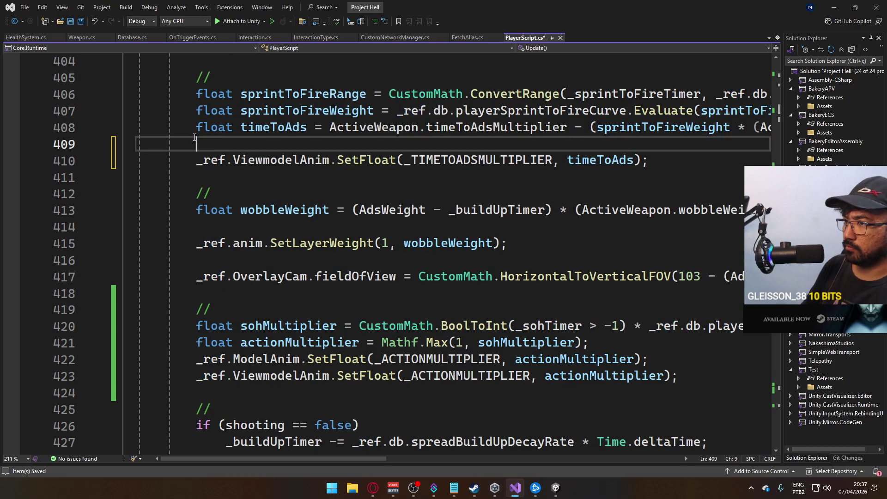
key("ctrl+v")
double_click(268, 359)
key("ctrl+c")
double_click(289, 144)
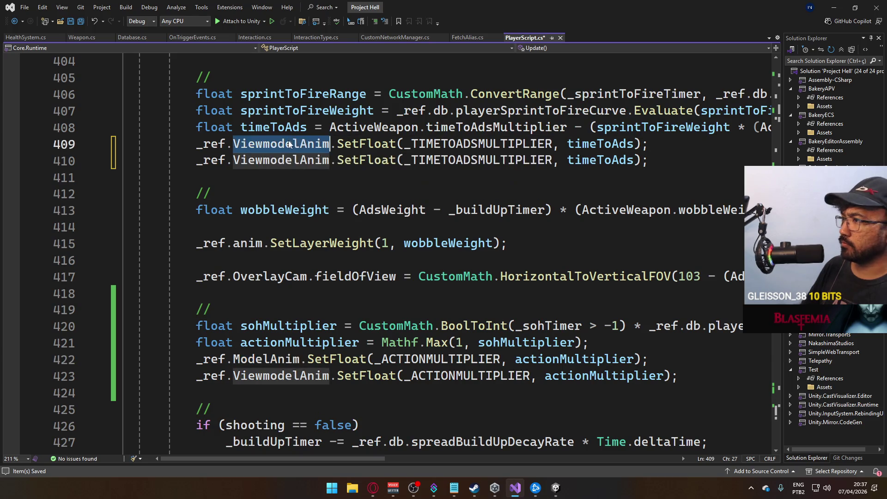
key("ctrl+v")
key("alt+Tab")
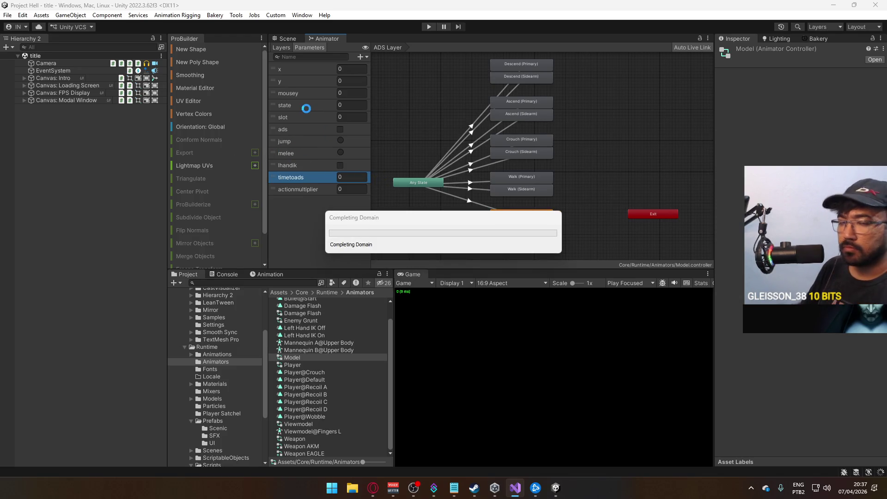
Step: Review the Model animator's layers, including ADS Layer weight settings and the Unique Layer graph
left_click(287, 48)
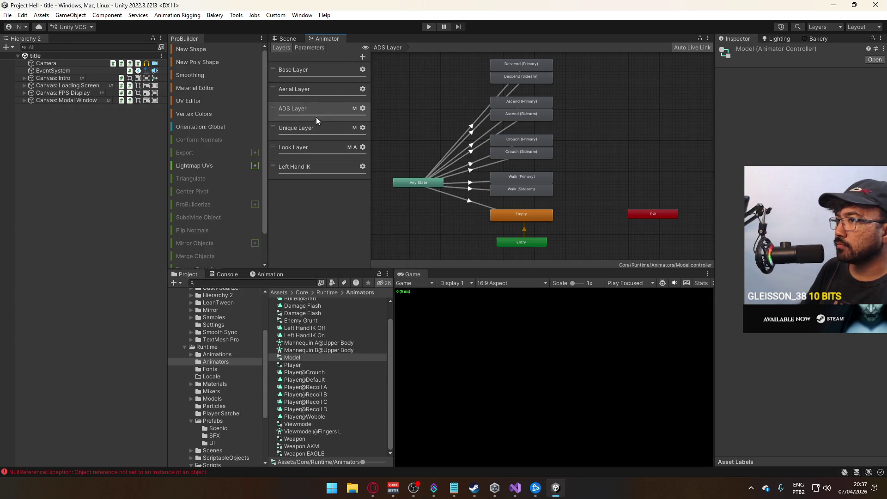
left_click(316, 109)
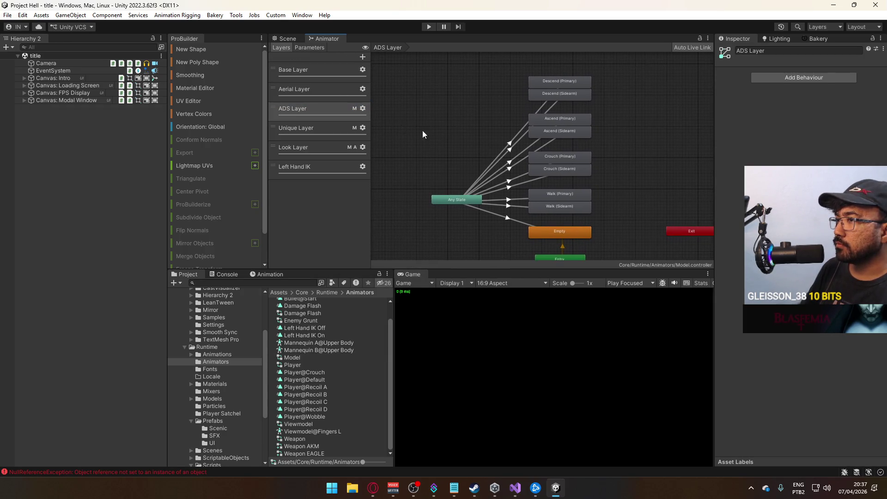
left_click(363, 109)
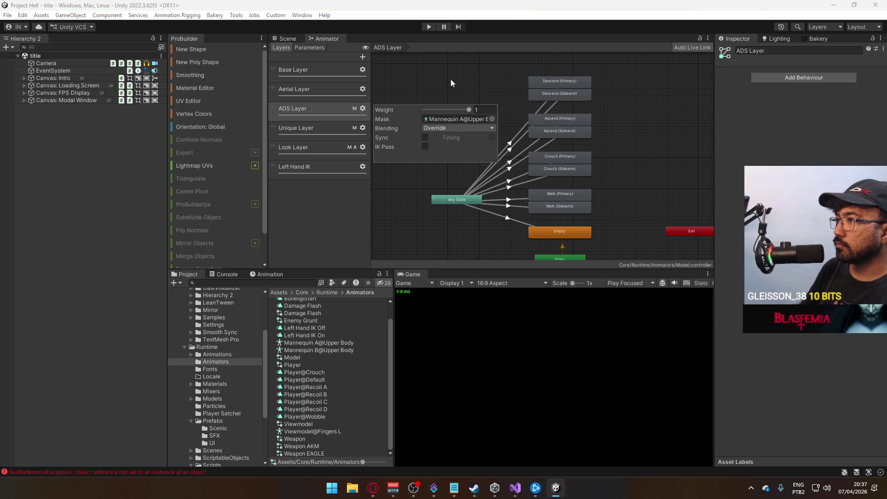
left_click(437, 82)
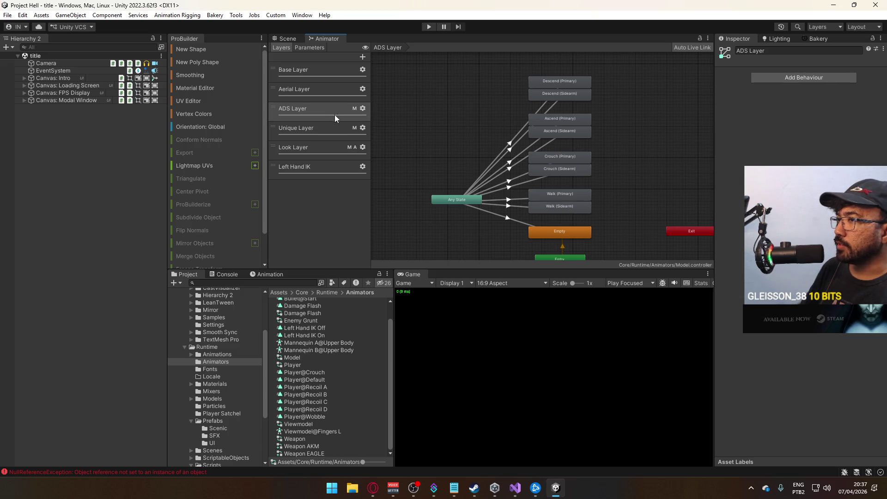
left_click(336, 128)
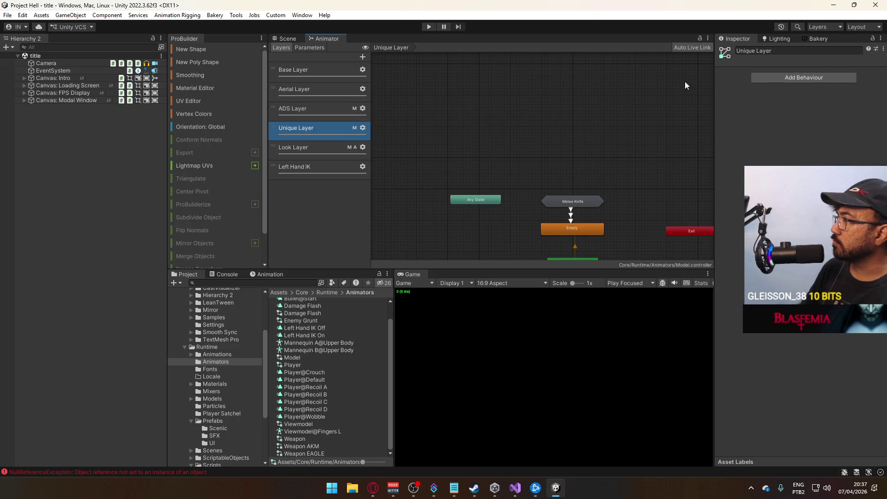
key("a")
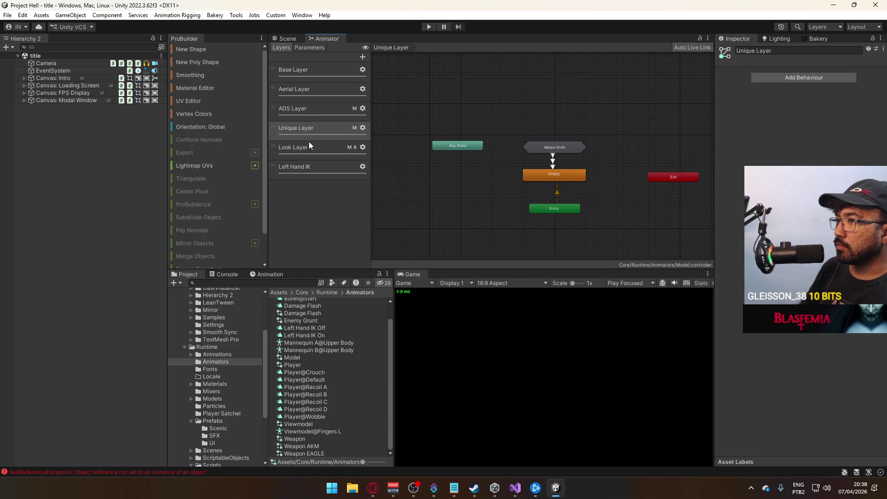
left_click(308, 111)
Step: Inspect an ADS Layer Any State transition's conditions, then view the Base Layer graph
scroll(532, 166, "up", 5)
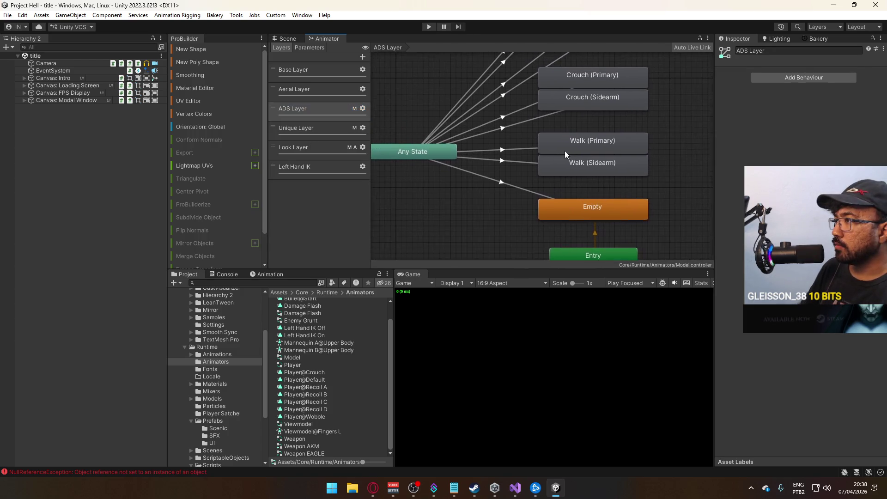
scroll(524, 192, "down", 1)
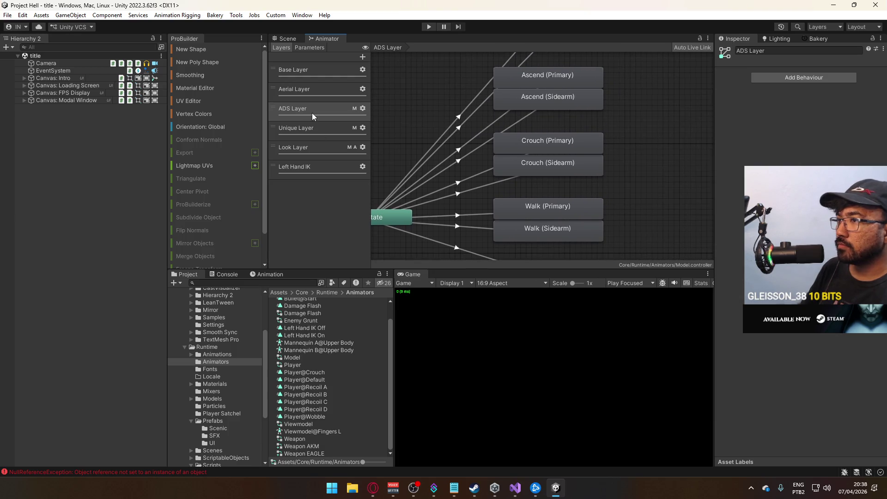
scroll(487, 165, "down", 2)
scroll(487, 166, "down", 3)
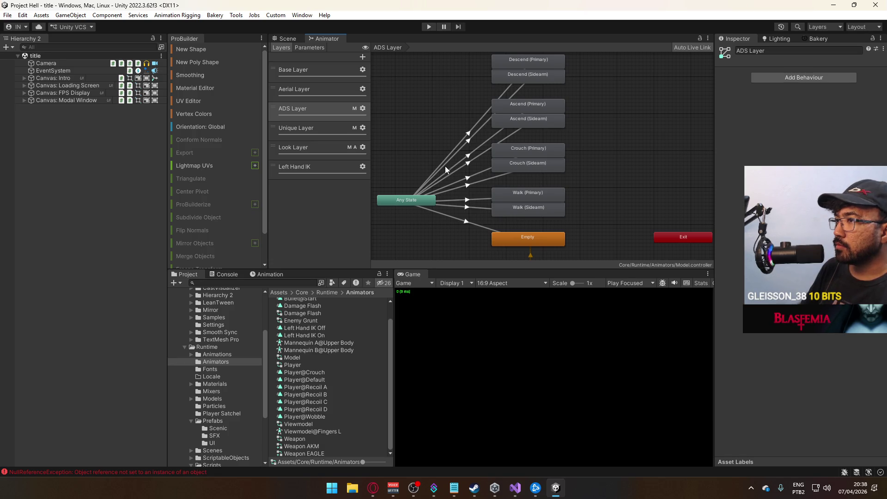
left_click(475, 170)
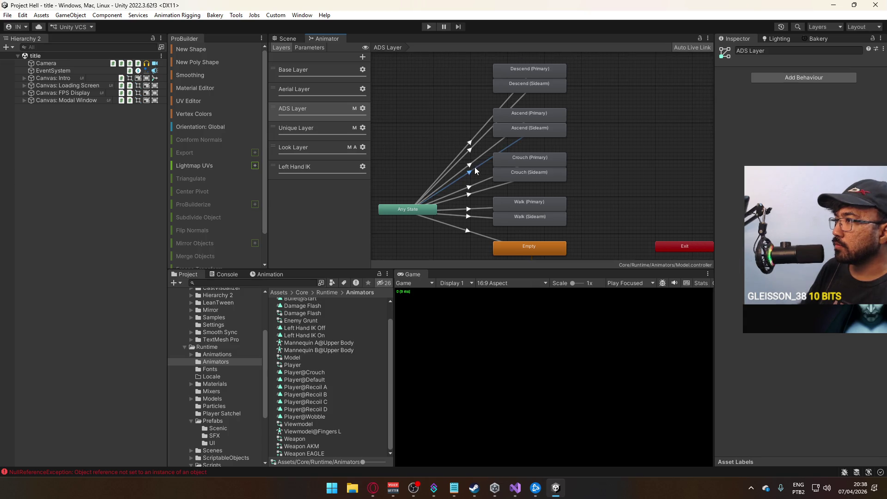
left_click(727, 147)
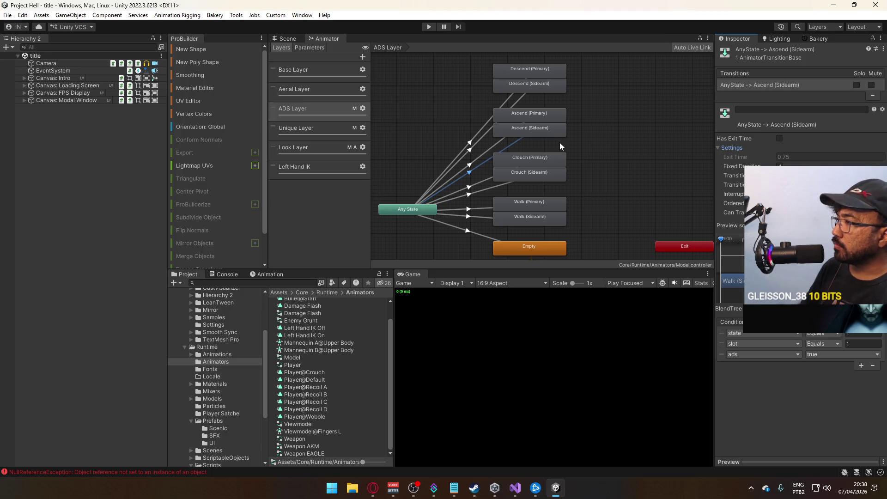
left_click(315, 90)
left_click(323, 69)
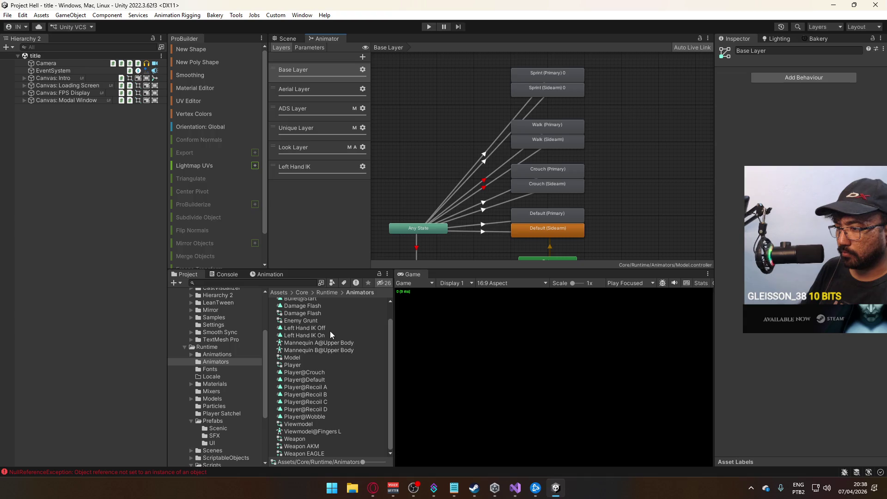
Step: Open the Viewmodel animator controller and view its Unique Action layer, where Any State goes to Melee
left_click(314, 424)
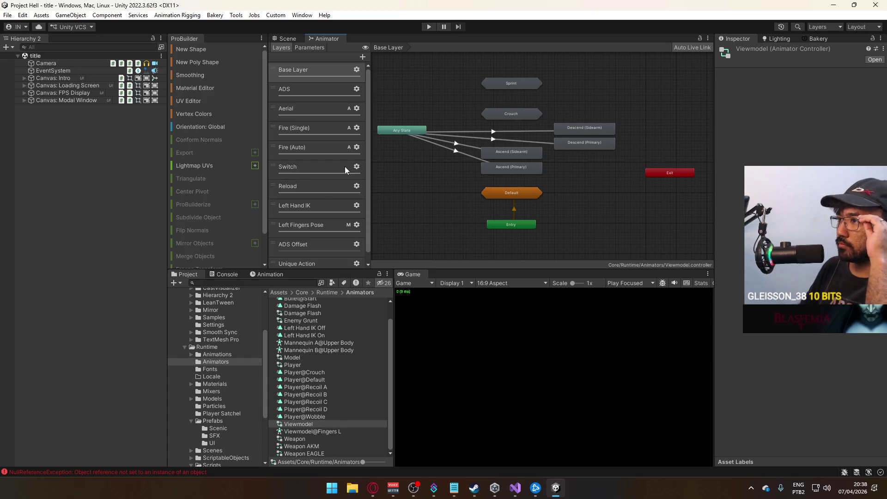
scroll(367, 160, "down", 1)
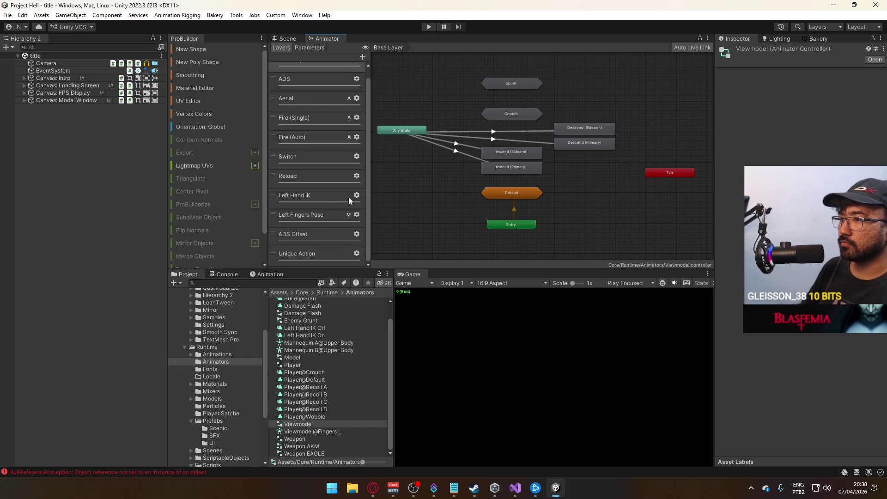
left_click(306, 255)
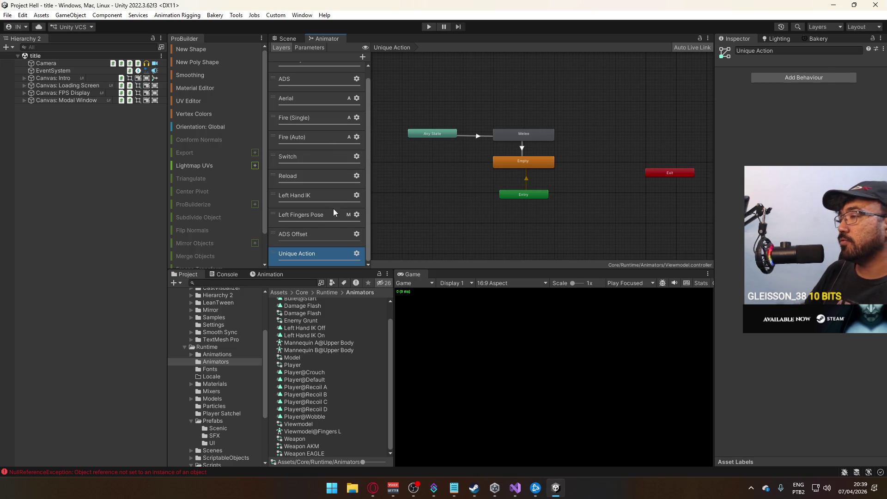
scroll(335, 212, "up", 1)
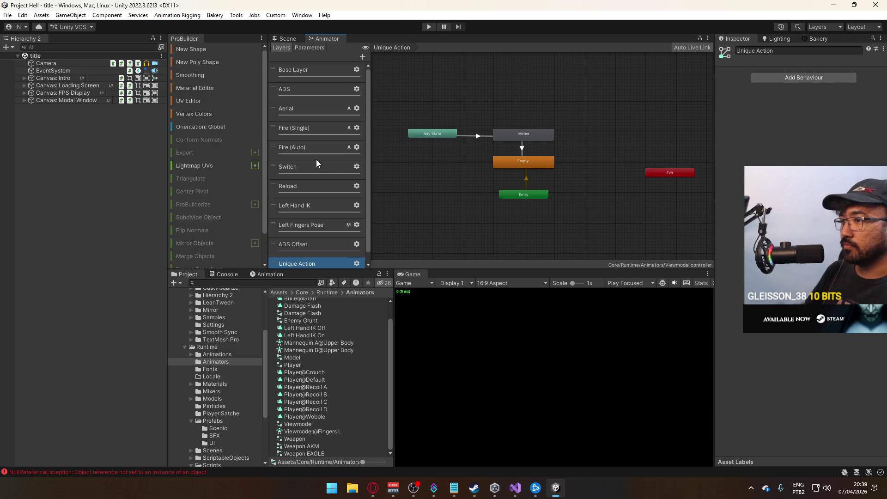
Step: Check the Fire (Auto), Fire (Single), Aerial, ADS and Base Layer state graphs
left_click(317, 148)
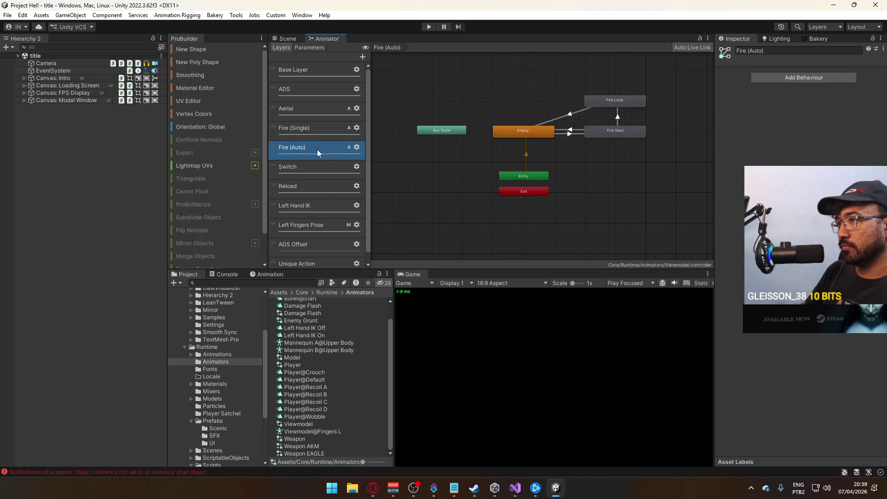
left_click(317, 126)
left_click(313, 147)
left_click(312, 111)
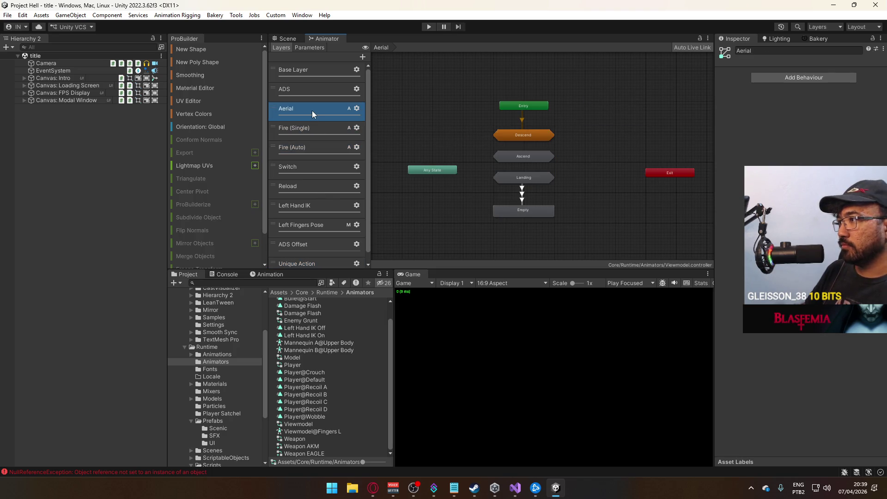
left_click(304, 98)
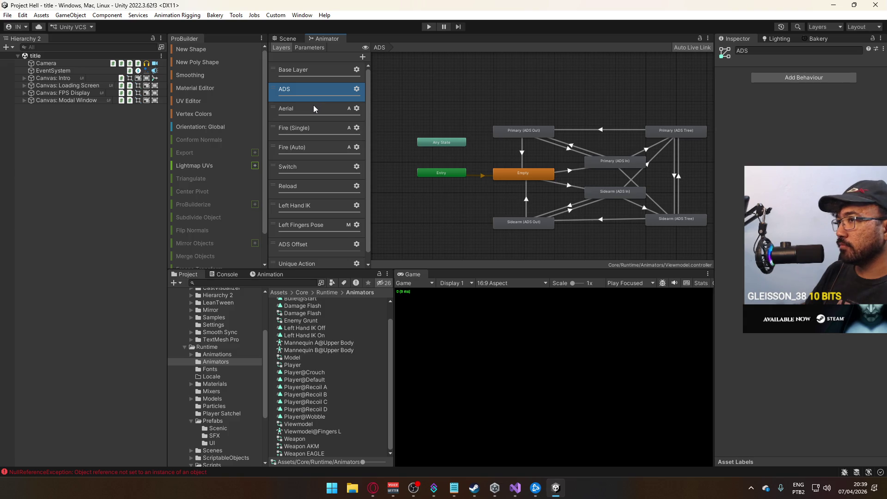
left_click(316, 74)
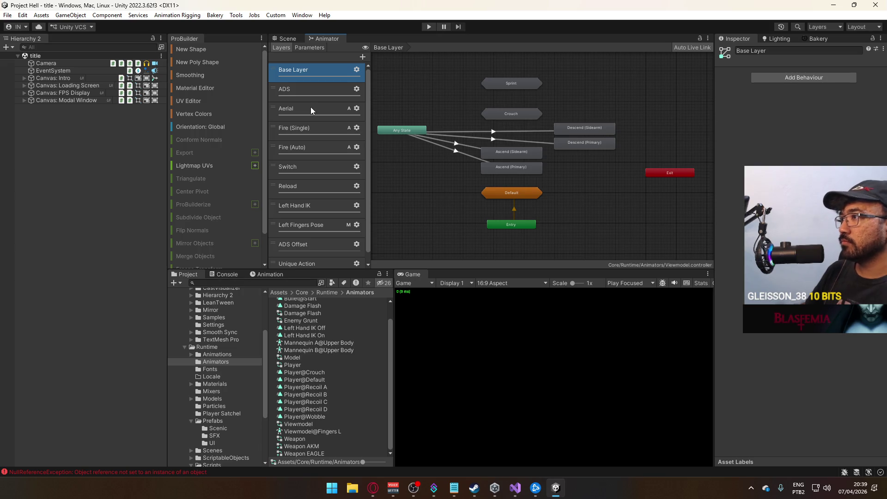
left_click_drag(580, 190, 635, 171)
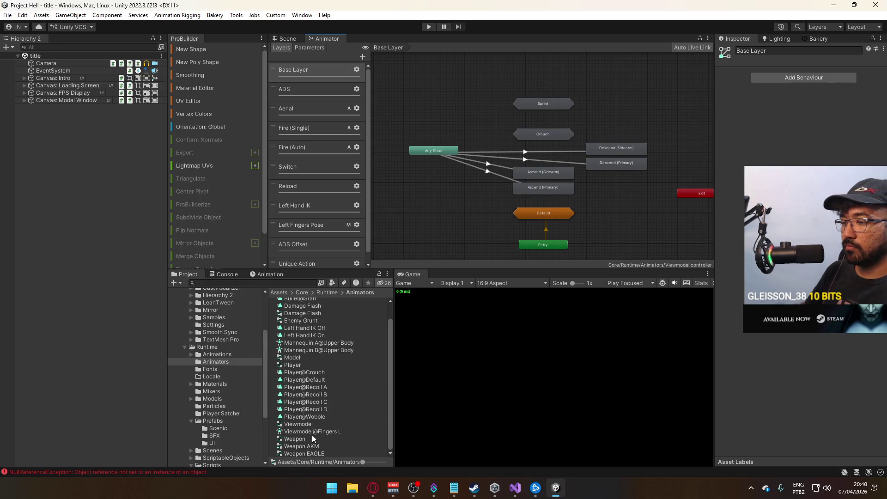
Step: Reselect the Viewmodel controller and review the Fire (Auto), Fire (Single) and Reload layers
left_click(305, 424)
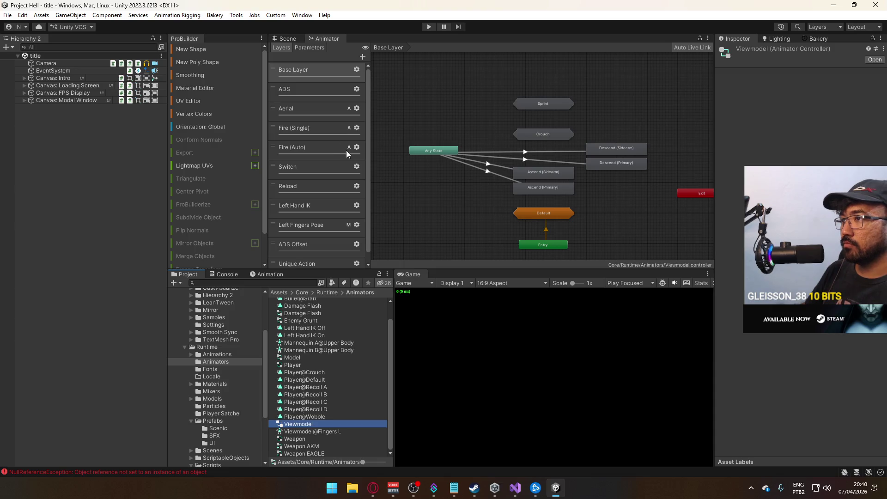
scroll(361, 155, "down", 1)
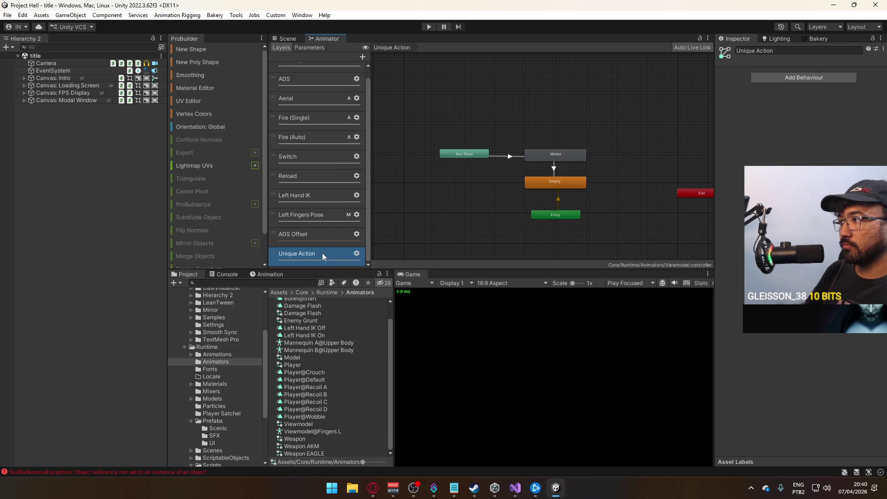
left_click(306, 137)
left_click(314, 117)
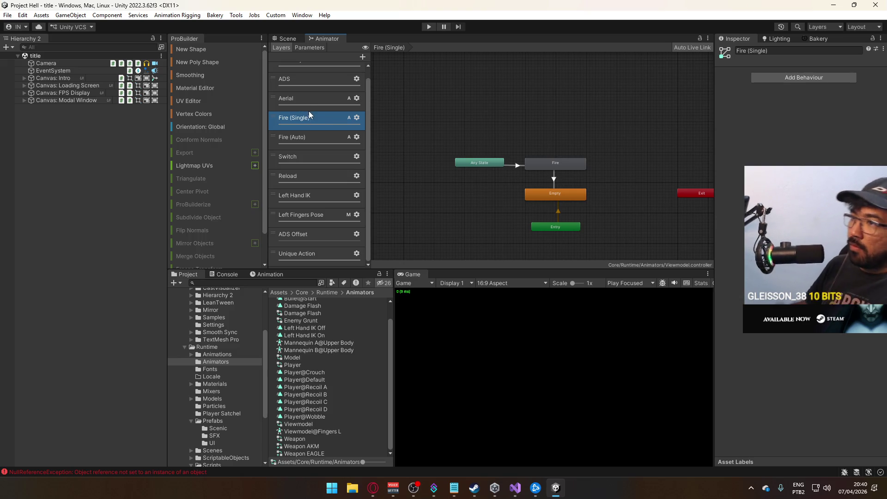
scroll(324, 162, "up", 1)
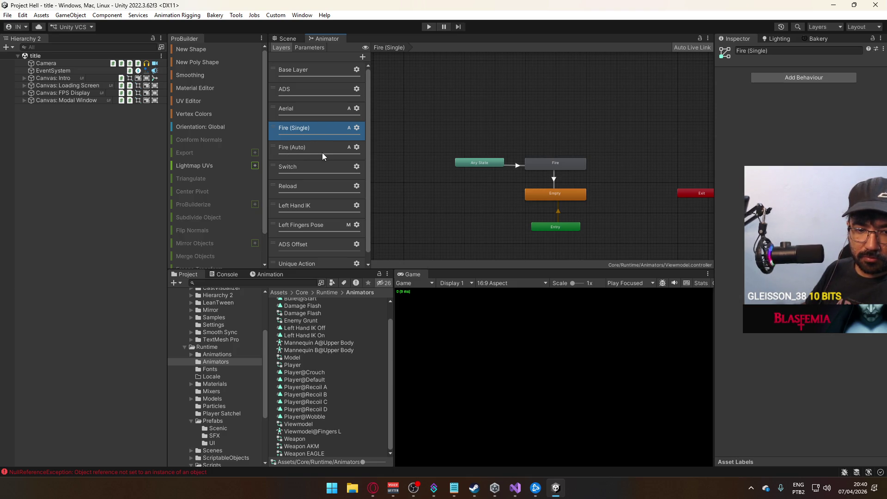
scroll(344, 153, "down", 1)
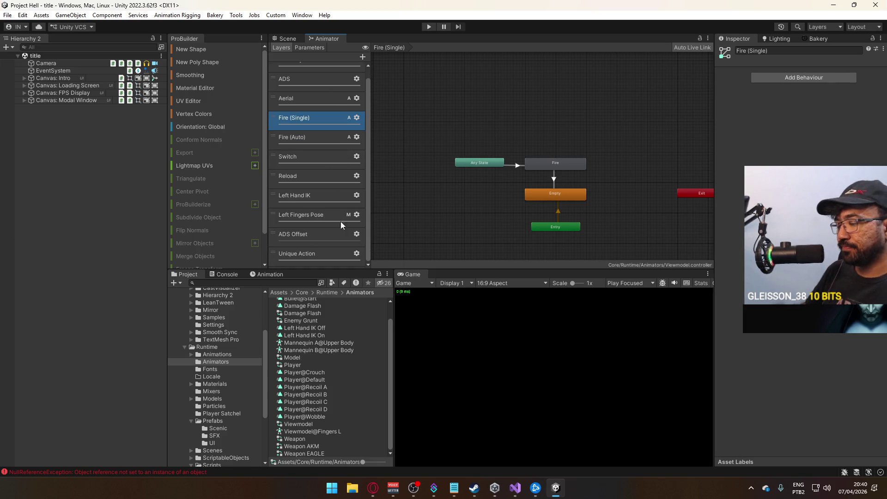
left_click(320, 178)
Step: In the Reload layer, drive Generic Primary and Generic Sidearm speed multipliers with actionmultiplier
left_click_drag(443, 142, 504, 157)
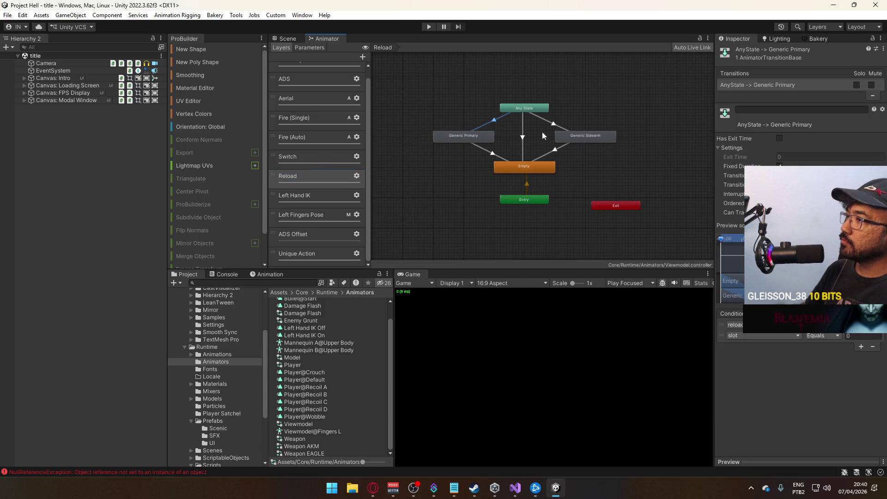
left_click(490, 121)
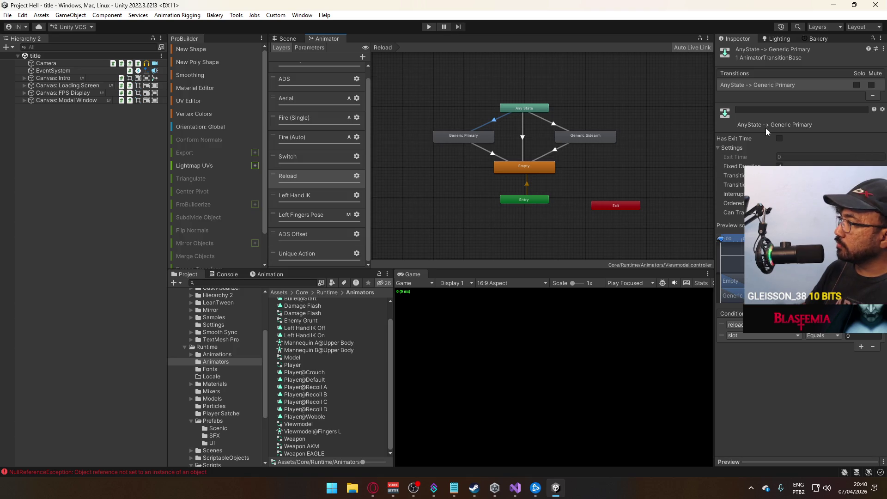
left_click(466, 140)
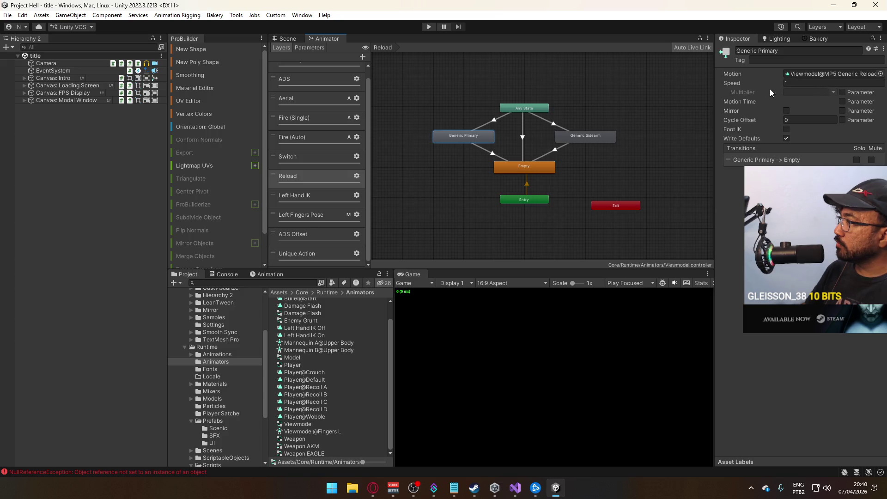
left_click(842, 92)
left_click(832, 93)
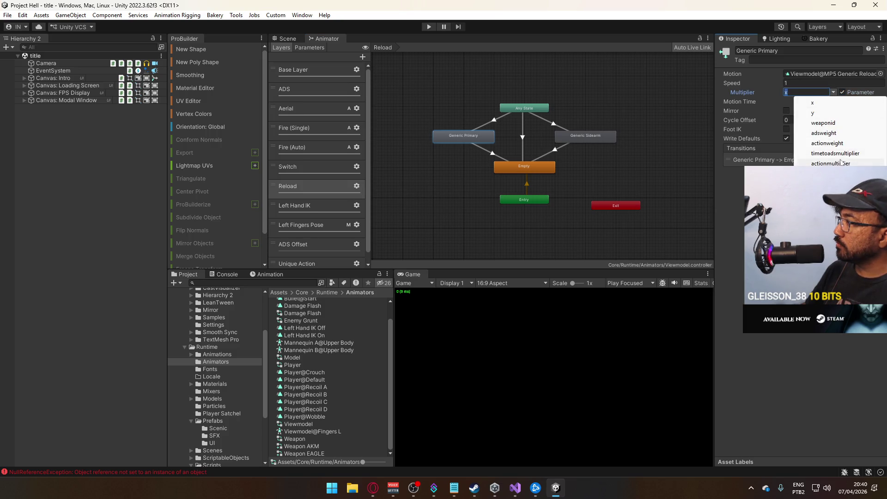
left_click(803, 159)
left_click(578, 138)
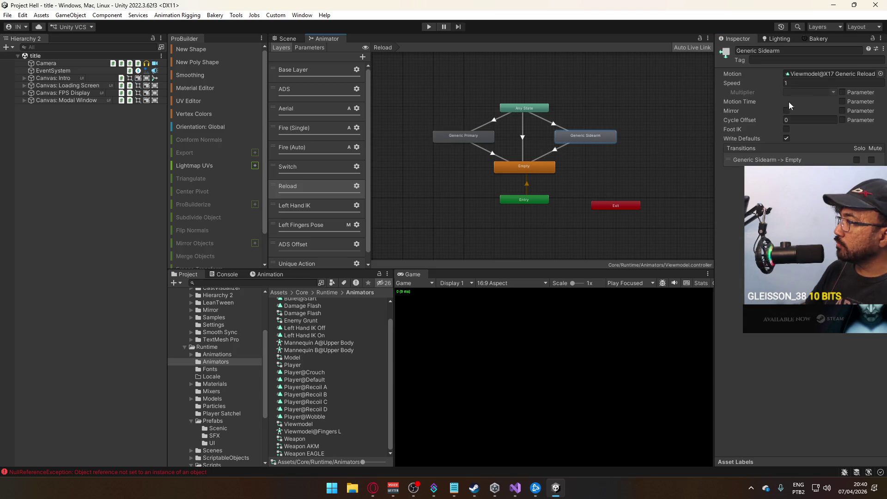
left_click(842, 92)
left_click(833, 92)
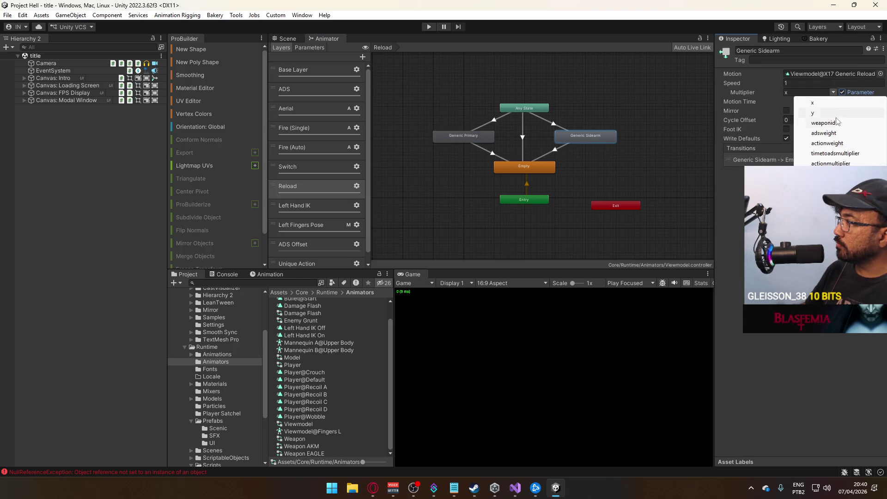
left_click(834, 163)
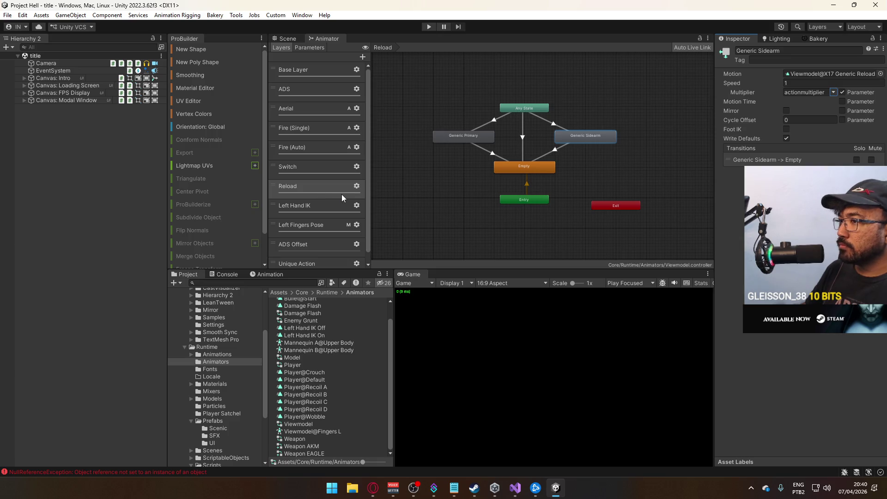
Step: In the Switch layer, drive Switch to Primary and Switch to Sidearm multipliers with actionmultiplier
left_click(314, 167)
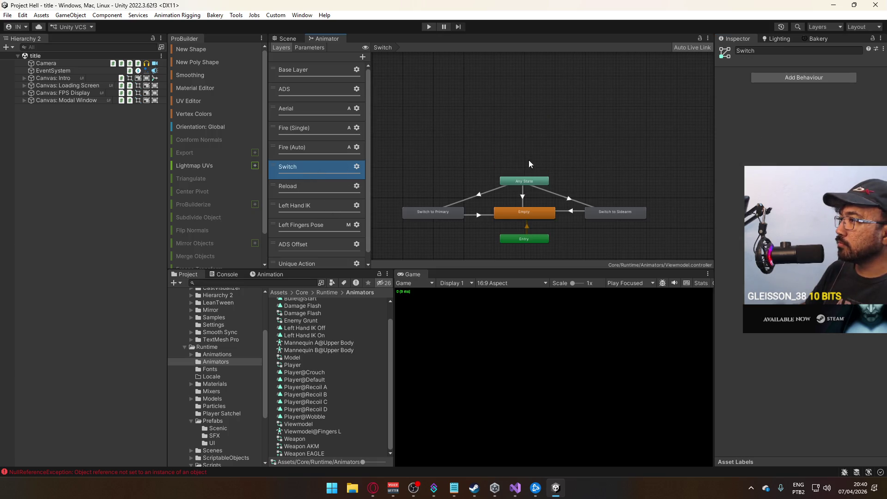
left_click(441, 214)
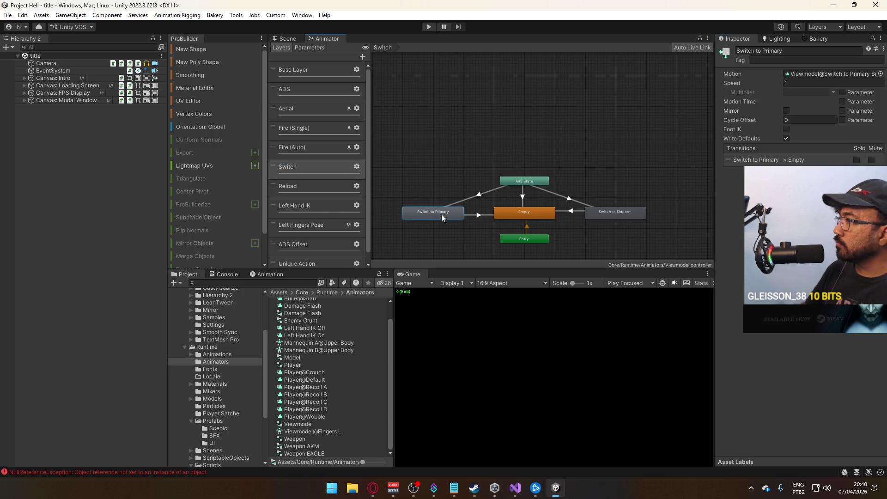
left_click(843, 92)
left_click(833, 92)
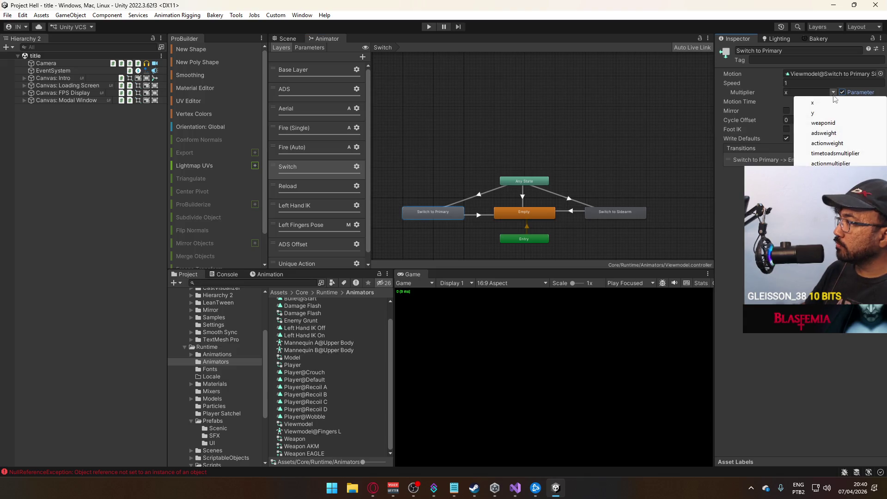
left_click(835, 162)
left_click(609, 213)
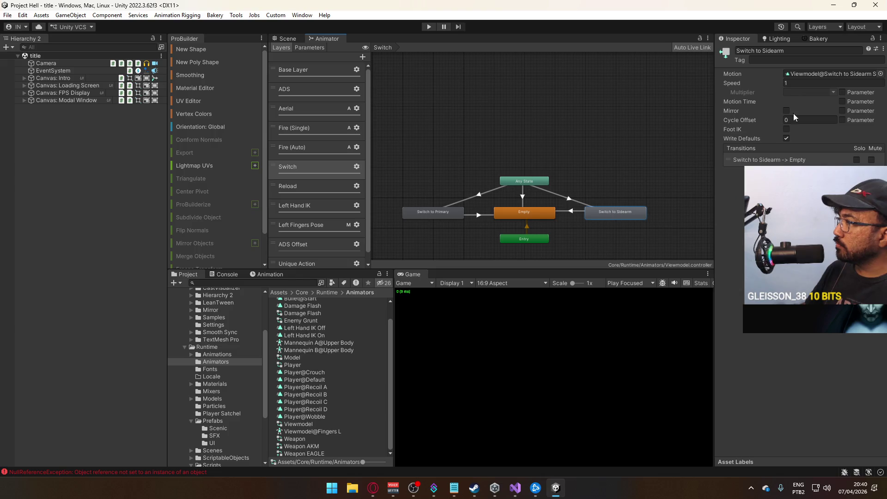
left_click(842, 92)
left_click(833, 92)
left_click(827, 153)
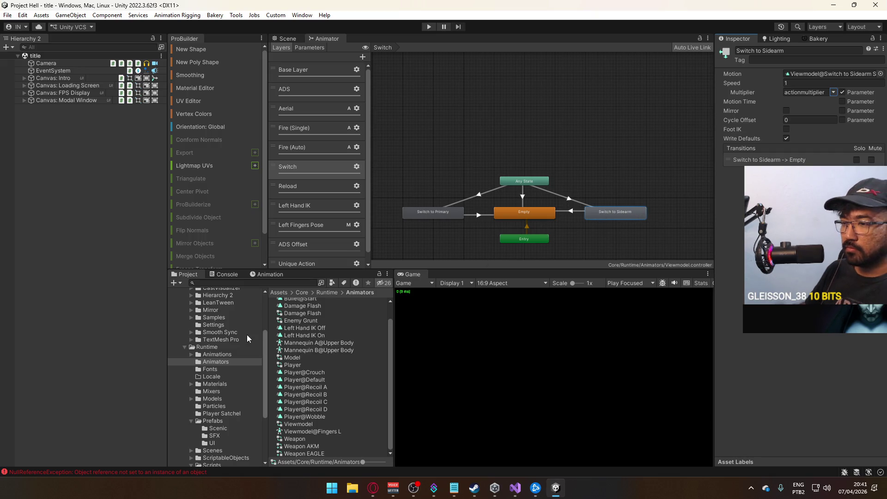
left_click(216, 347)
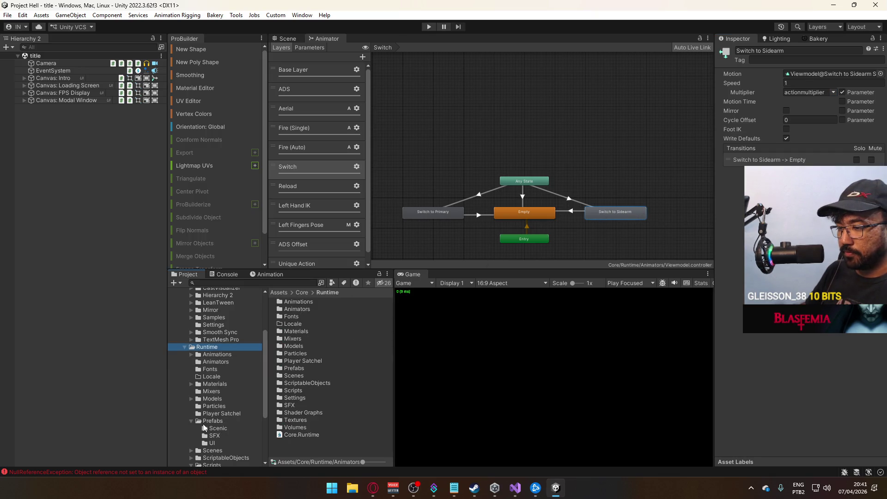
Step: Select the title scene in Runtime > Scenes and run File > Build And Run
left_click(191, 421)
left_click(204, 428)
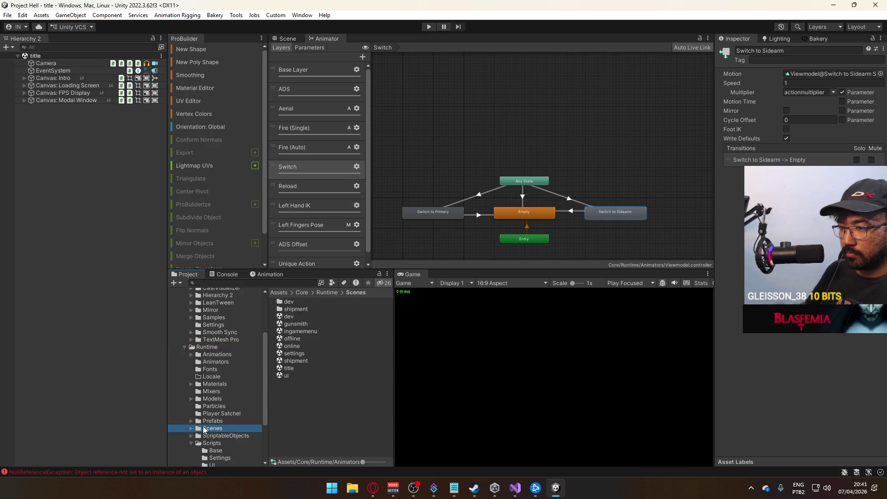
left_click(307, 368)
left_click(300, 38)
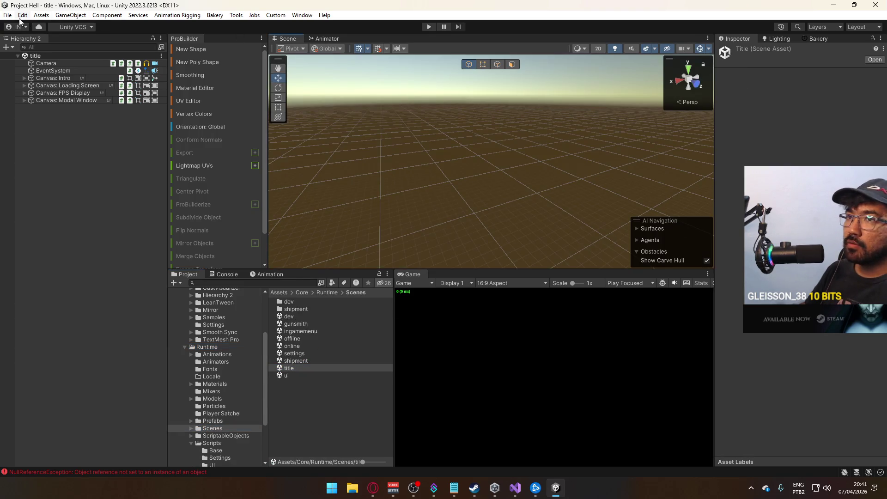
left_click(8, 15)
left_click(75, 139)
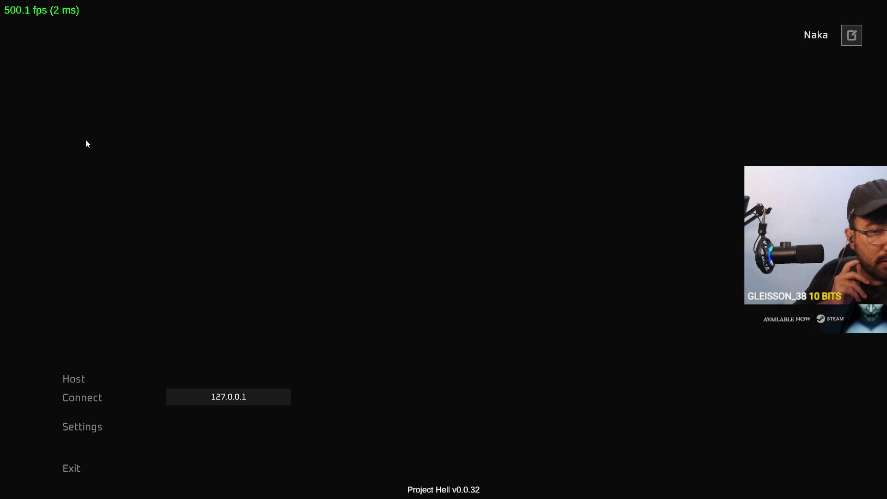
Step: Enter Play mode, host a match in the editor, and connect to it from the built game
key("alt+Tab")
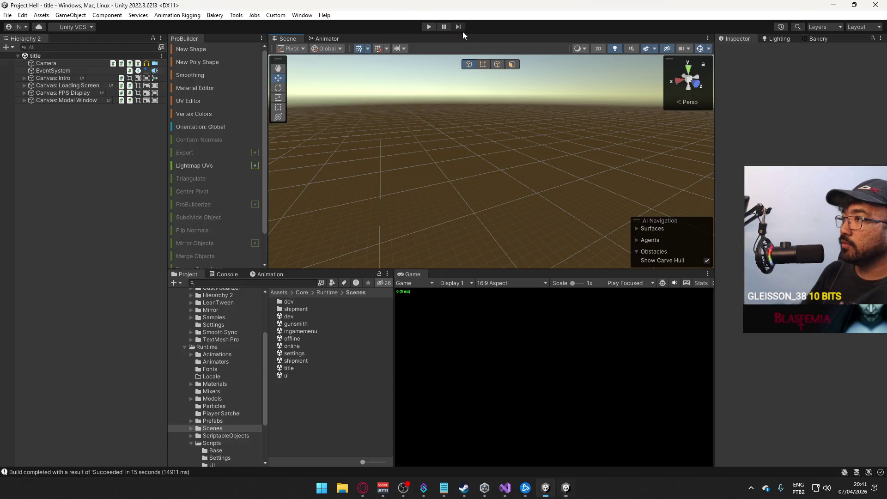
left_click(432, 27)
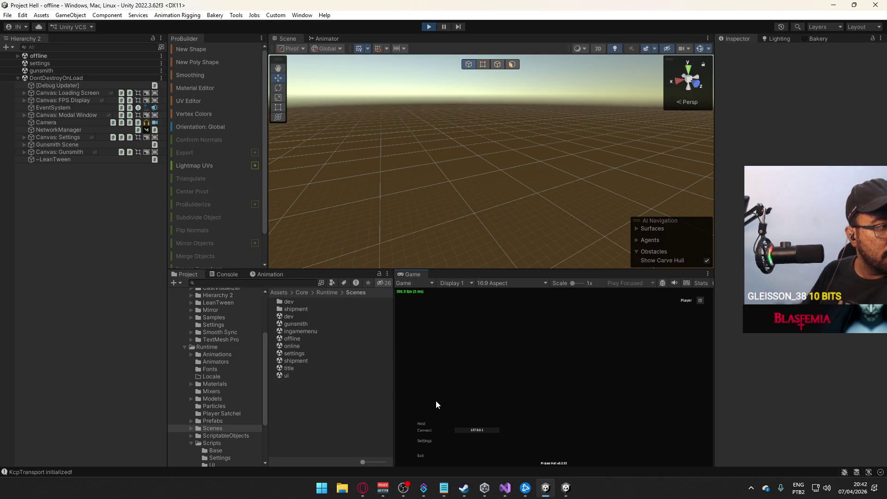
key("alt+Tab")
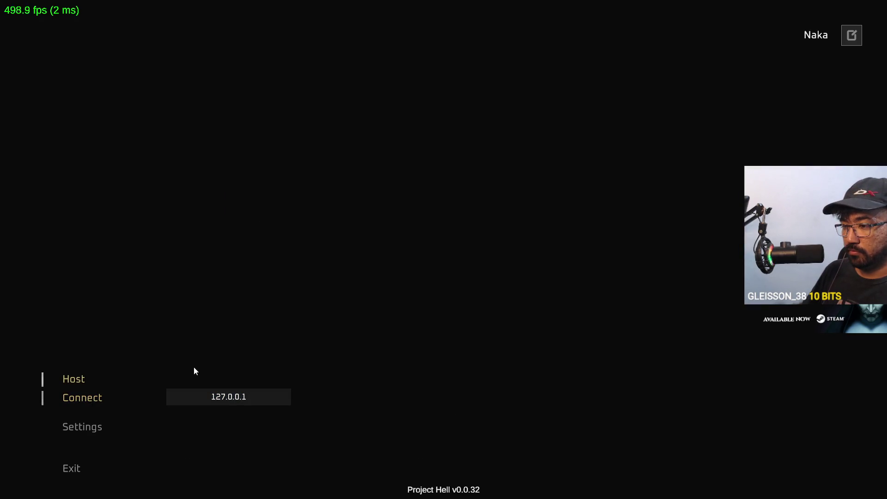
key("alt+Tab")
left_click(424, 424)
key("alt+Tab")
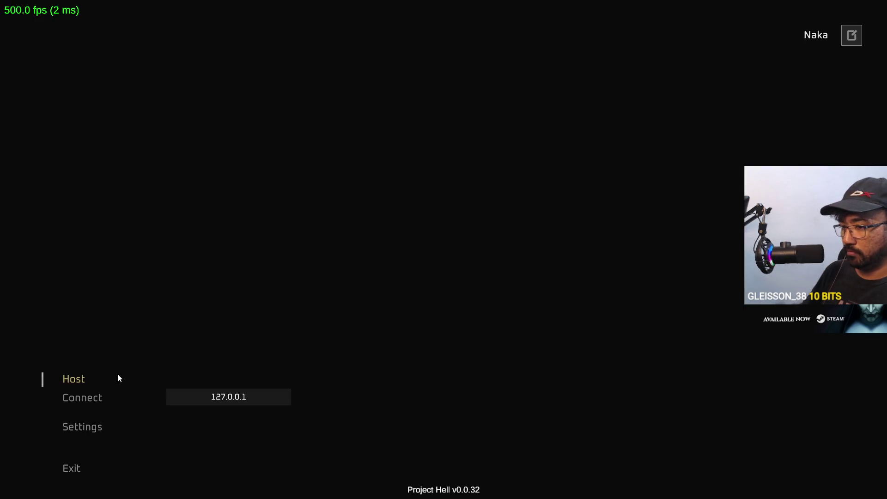
left_click(157, 390)
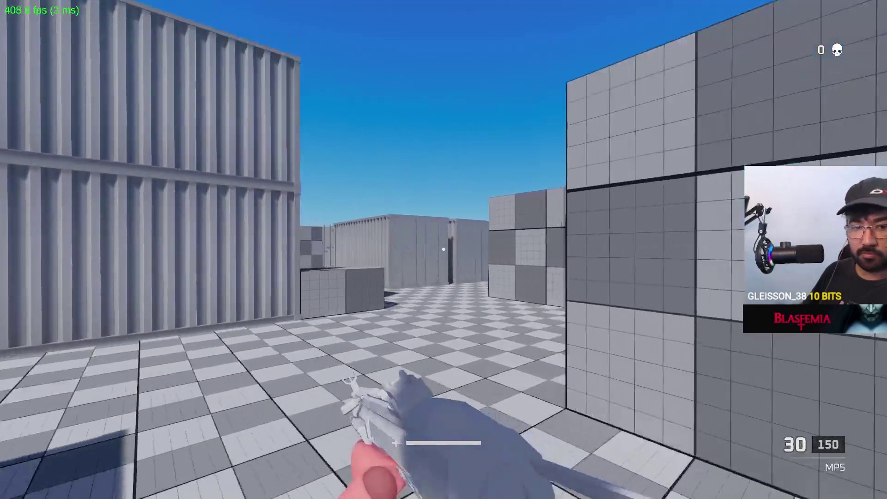
Step: Walk to the blue target and shoot it with the MP5 for the first kill
key("alt+Tab")
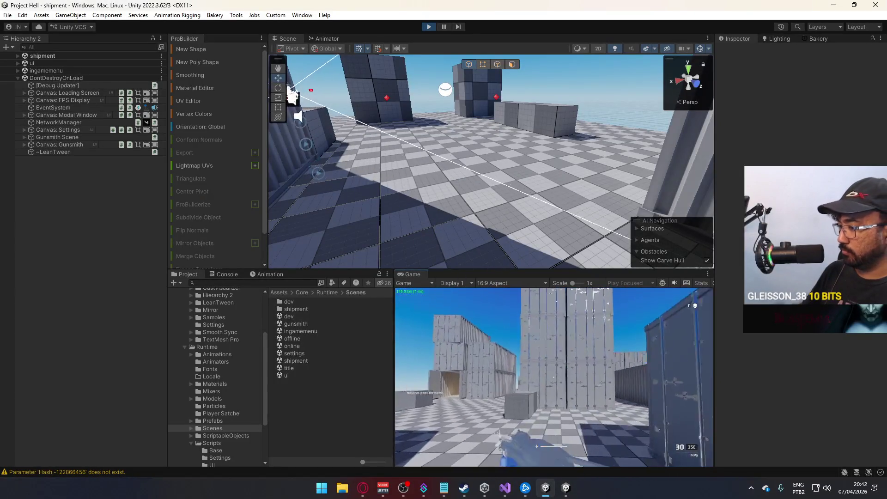
key("alt+Tab")
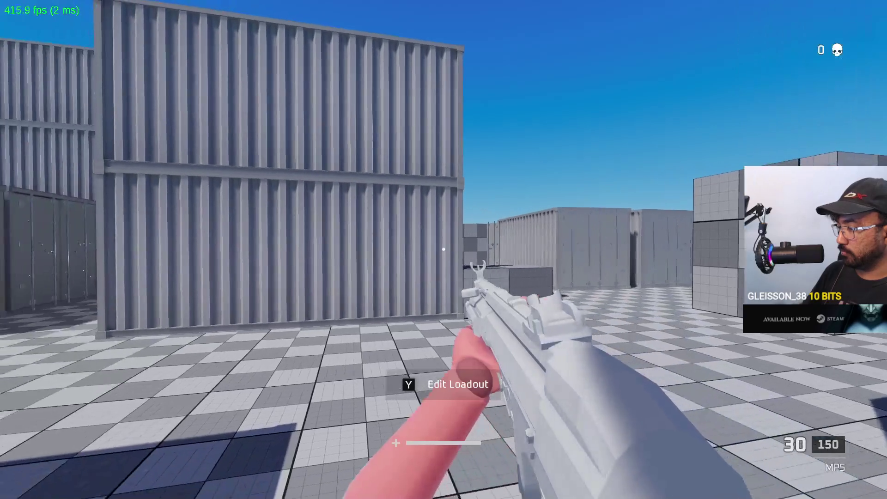
key("w")
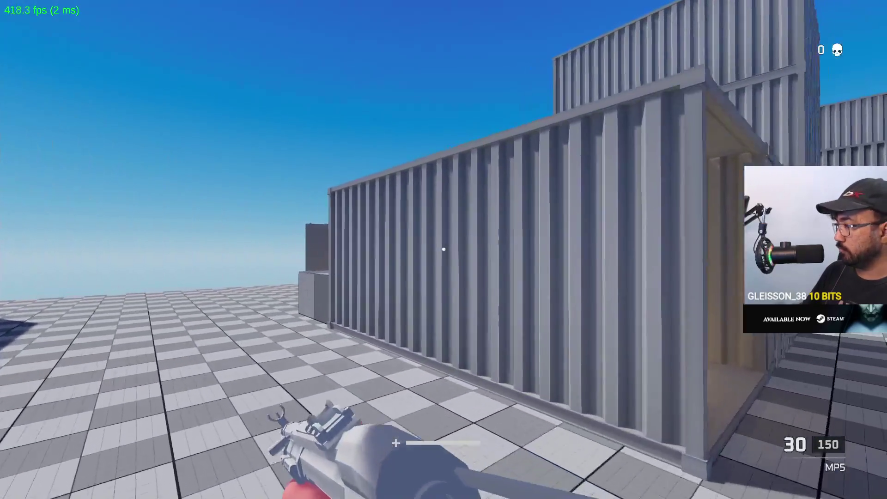
key("w")
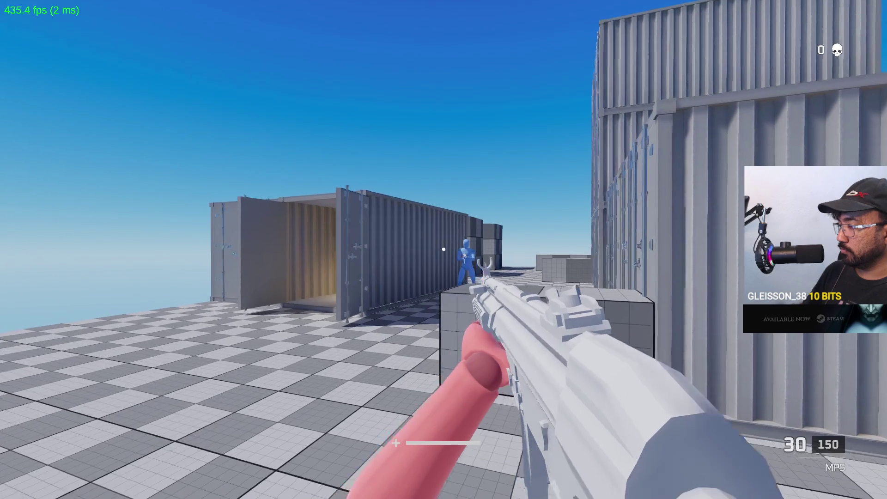
key("w")
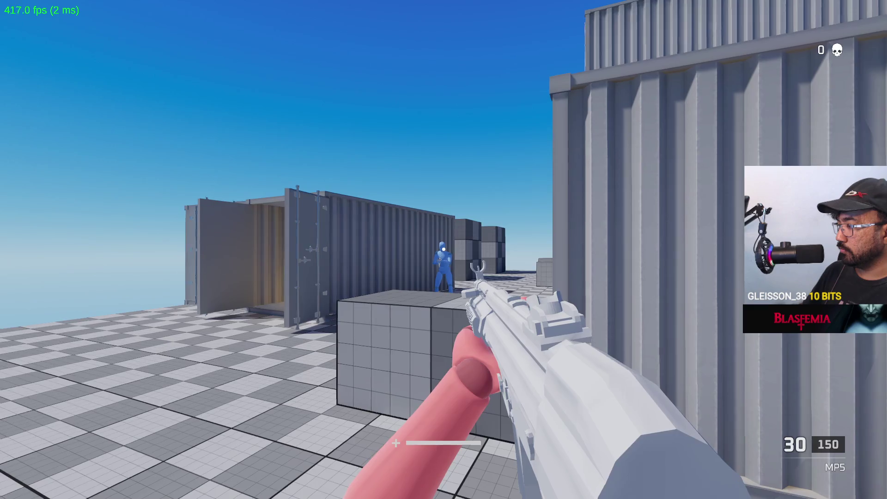
right_click(444, 250)
left_click(444, 250)
Step: Leave the game and inspect the Database asset in the ScriptableObjects folder
key("r")
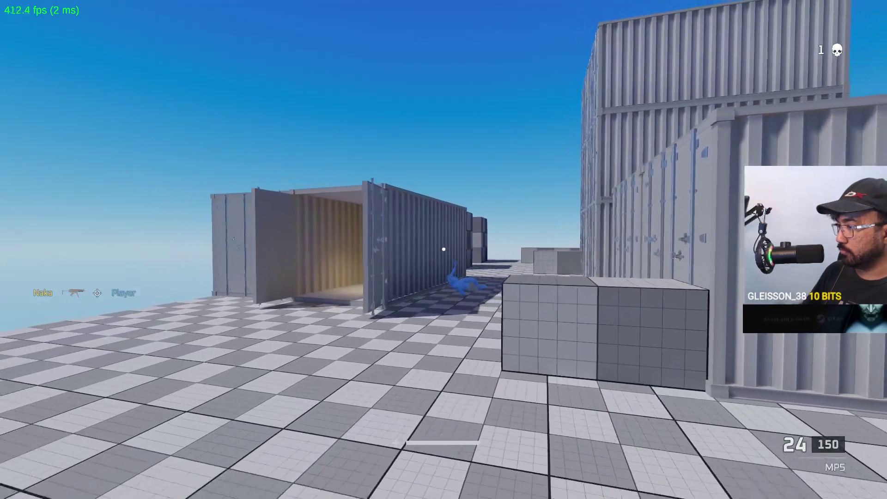
key("Escape")
key("F11")
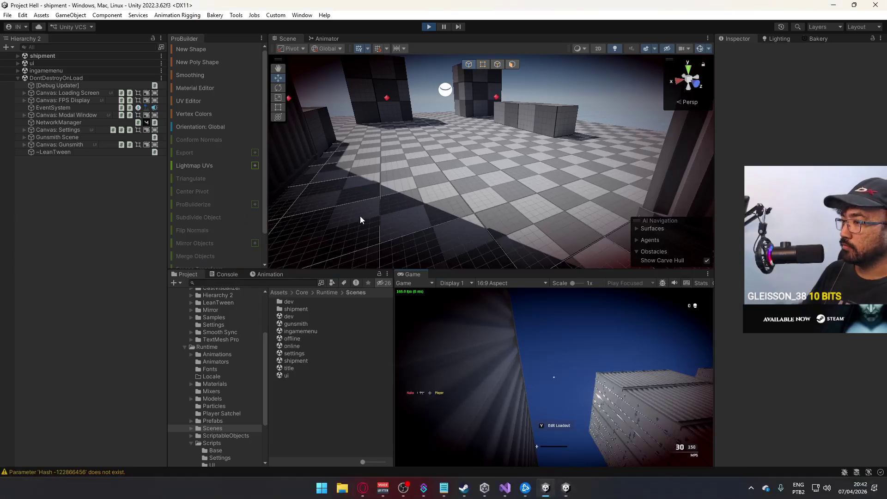
left_click(18, 55)
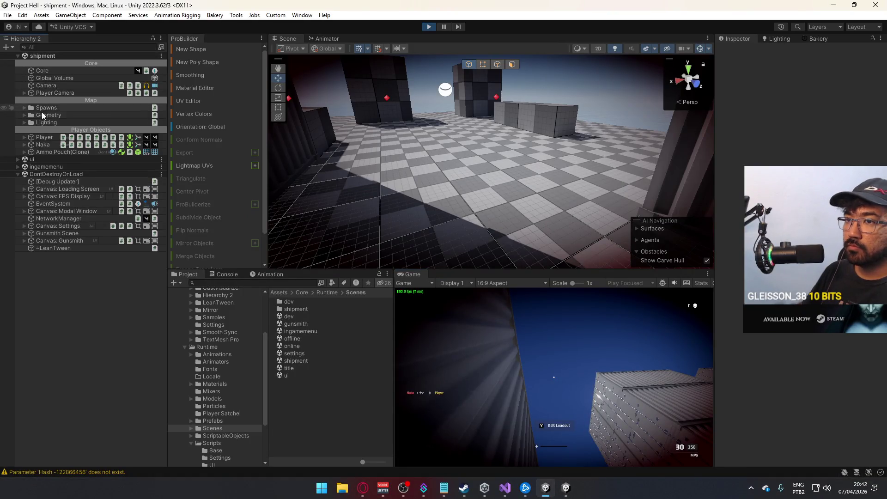
left_click(222, 436)
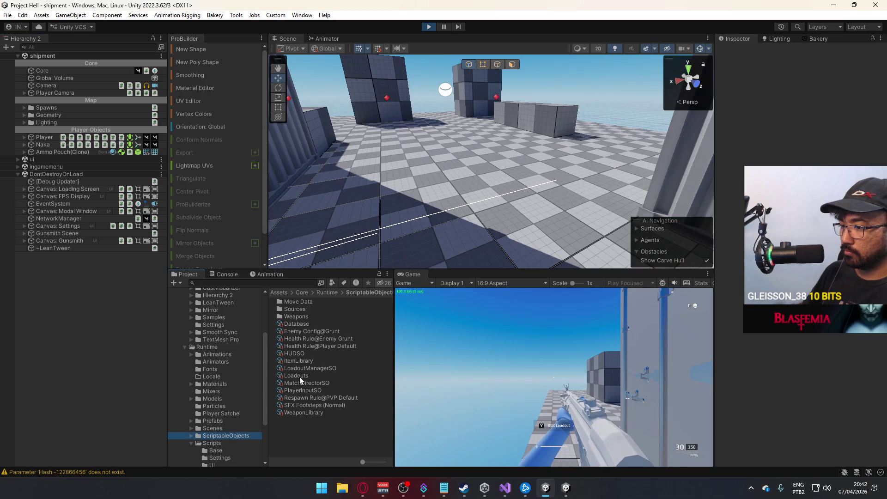
left_click(296, 324)
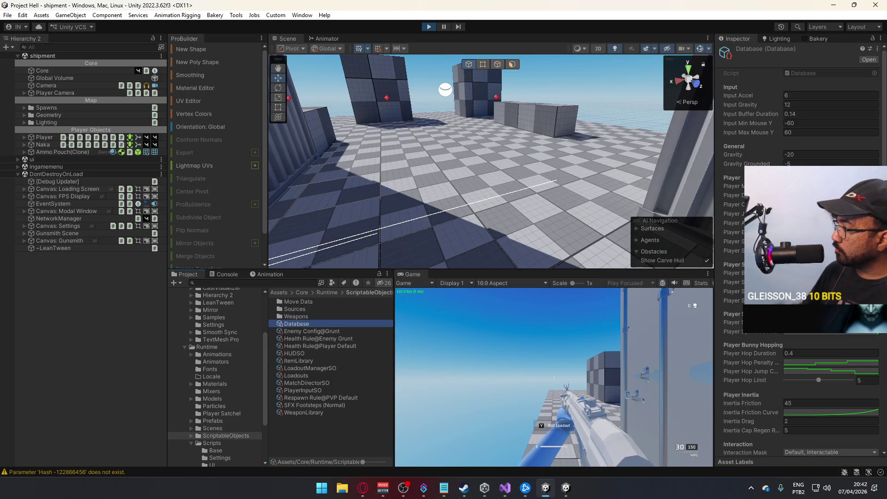
left_click(732, 241)
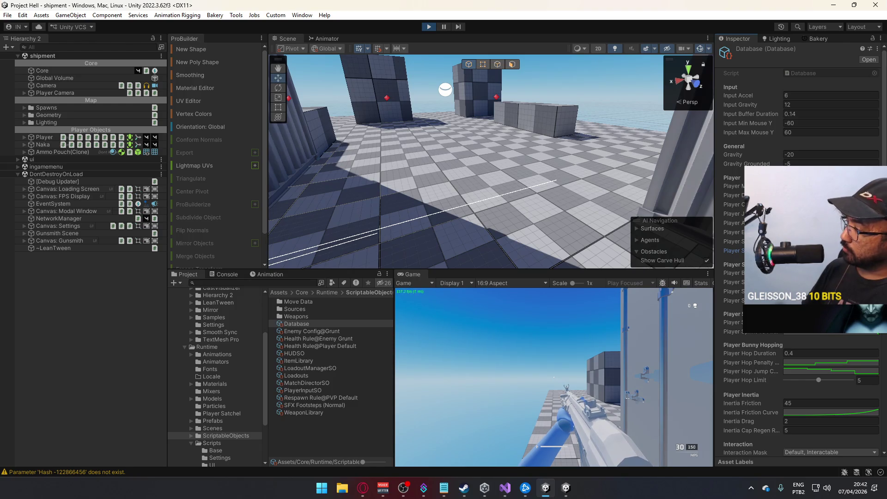
Step: Select the Player's Viewmodel child and show its animator parameters
left_click(40, 143)
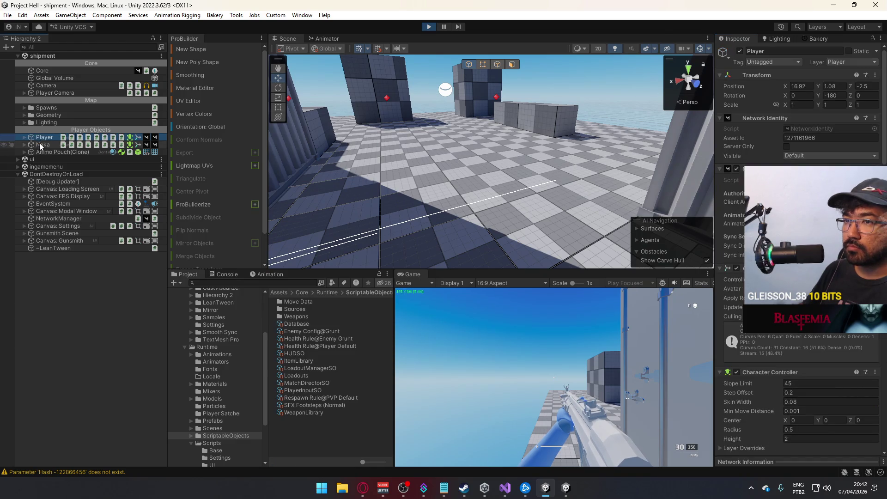
left_click(42, 137)
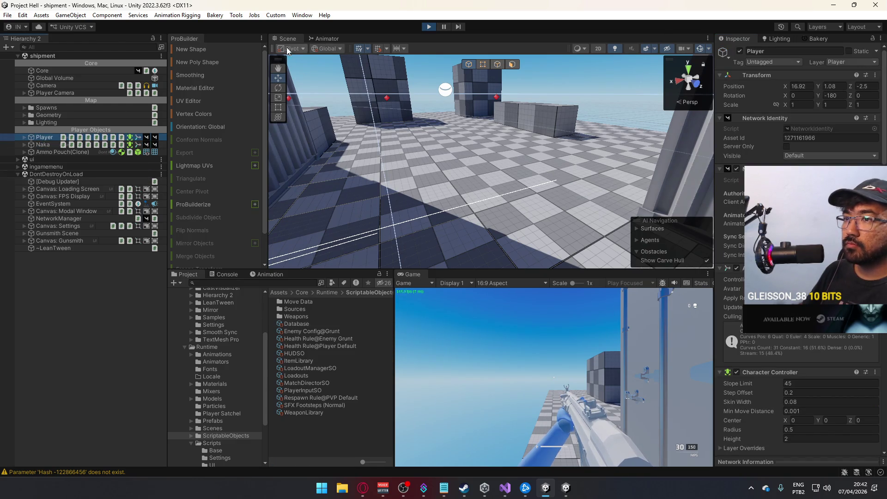
left_click(25, 138)
left_click(53, 167)
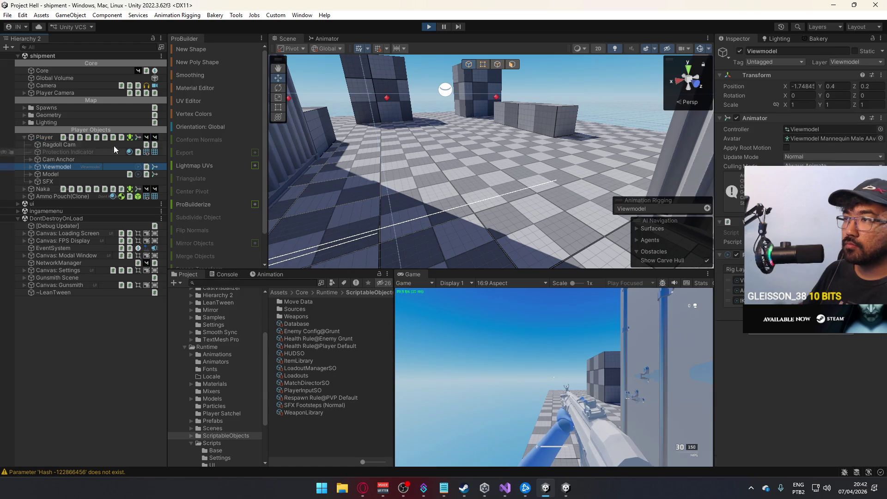
left_click(342, 41)
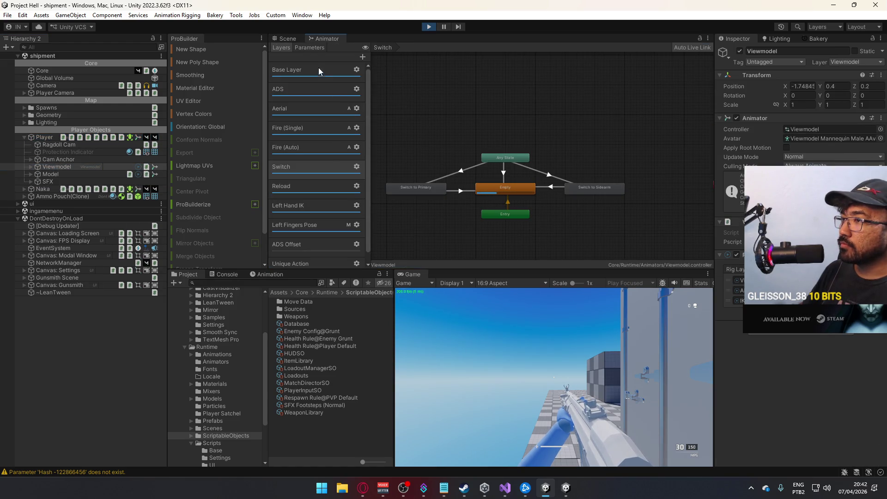
left_click(306, 46)
scroll(353, 196, "down", 3)
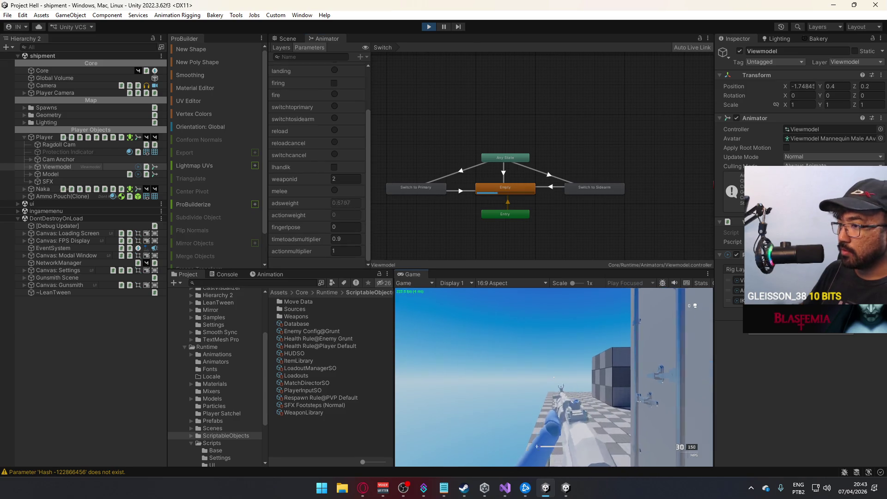
Step: Test firing, stop Play mode, and open the 'Parameter Hash does not exist' warning's code at PlayerScript.cs line 409
left_click(554, 377)
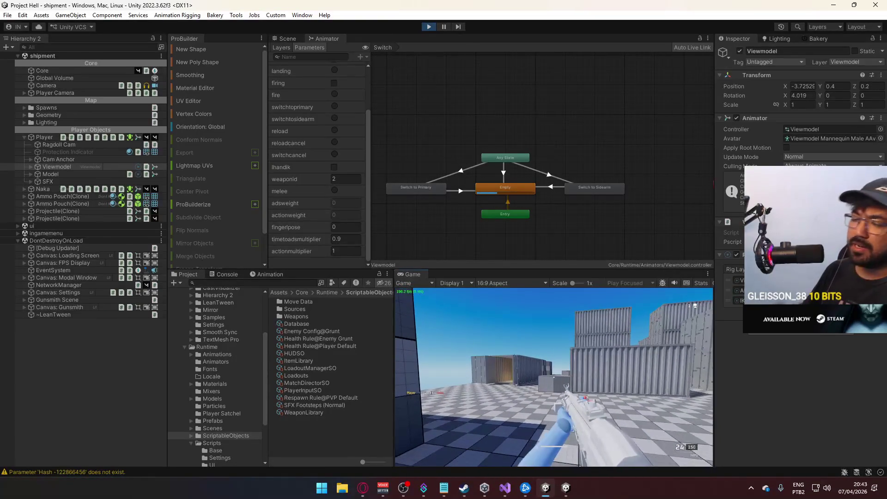
key("Escape")
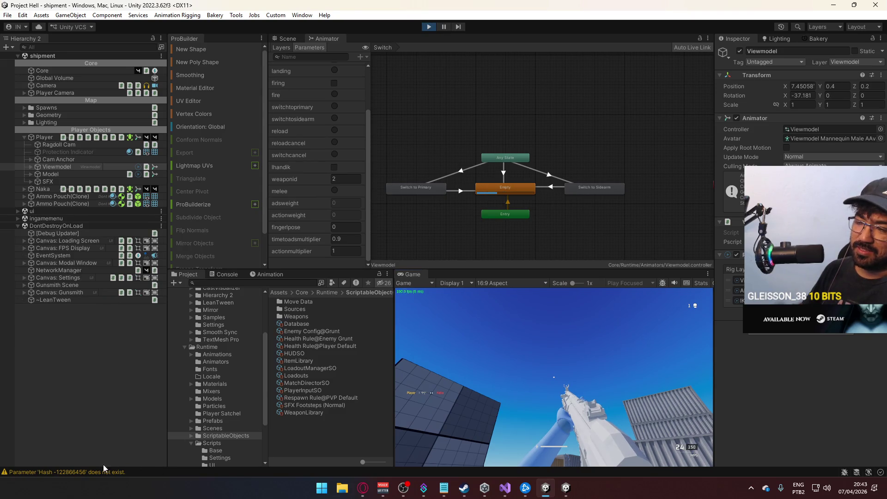
left_click(428, 29)
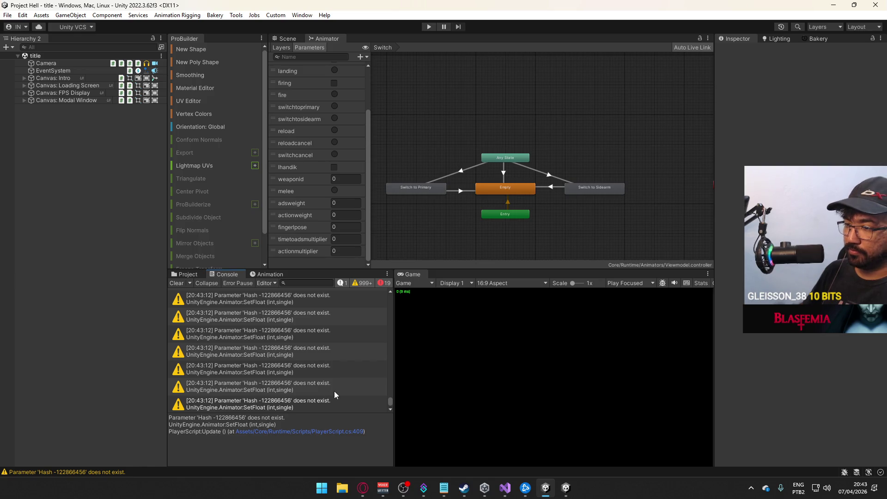
double_click(334, 391)
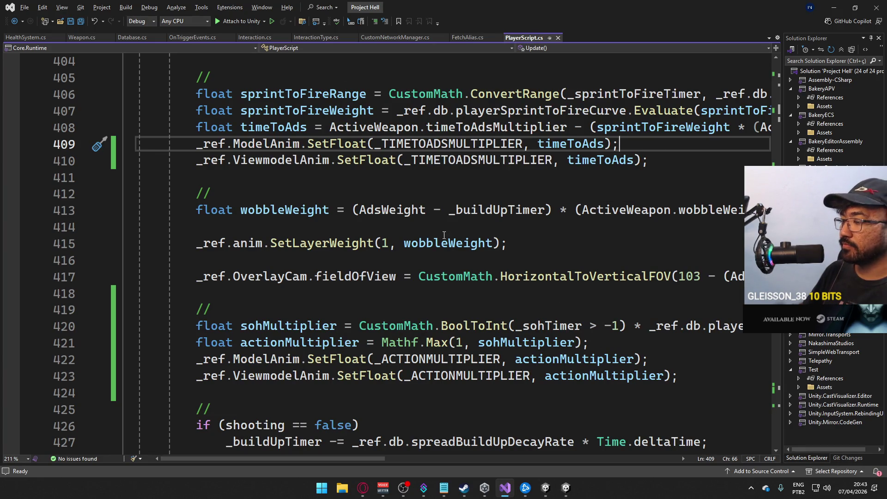
Step: Cut the _TIMETOADSMULTIPLIER SetFloat line from PlayerScript.cs, save, and return to Unity
left_click(566, 488)
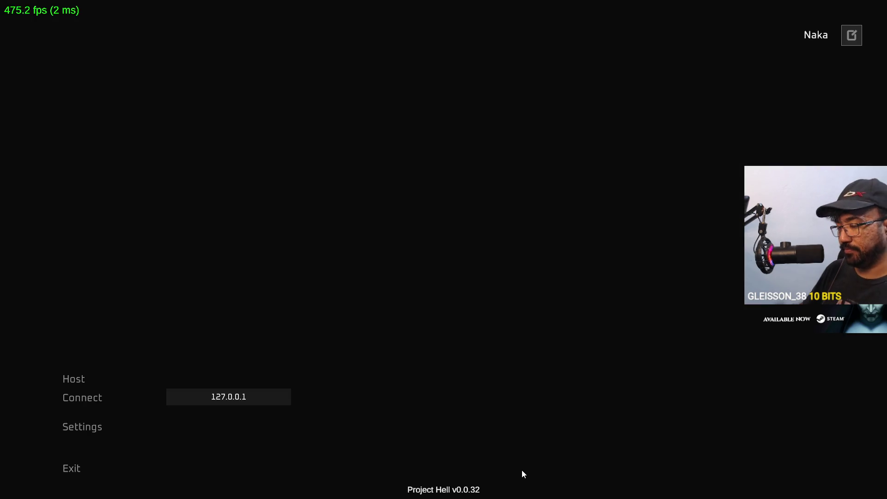
key("alt+Tab")
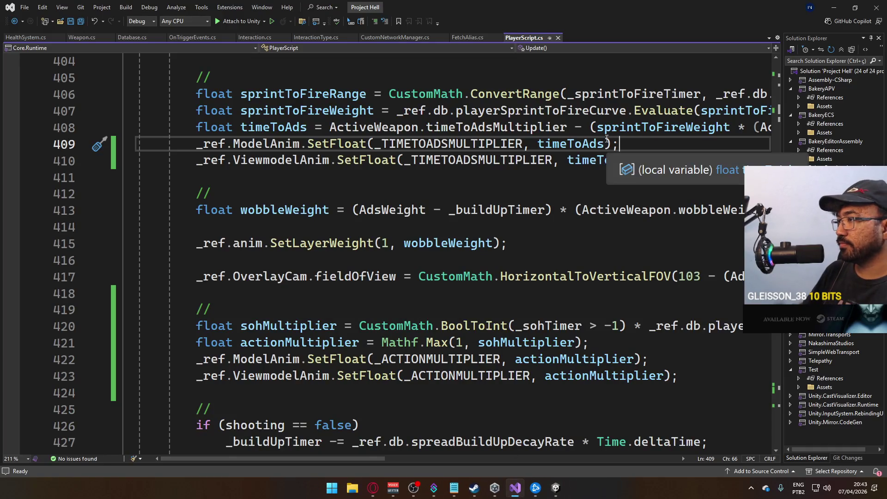
key("ctrl+x")
key("ctrl+s")
left_click(554, 487)
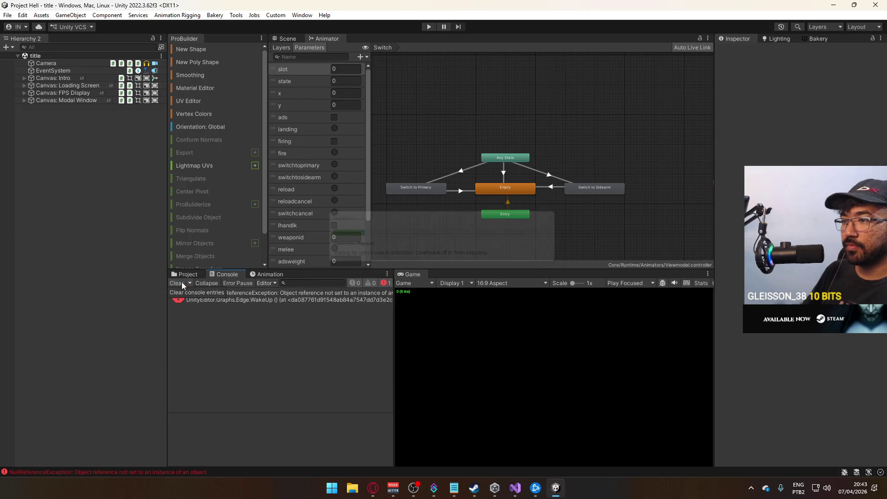
Step: Clear the console and open the Player prefab from the Prefabs folder
left_click(176, 283)
left_click(184, 274)
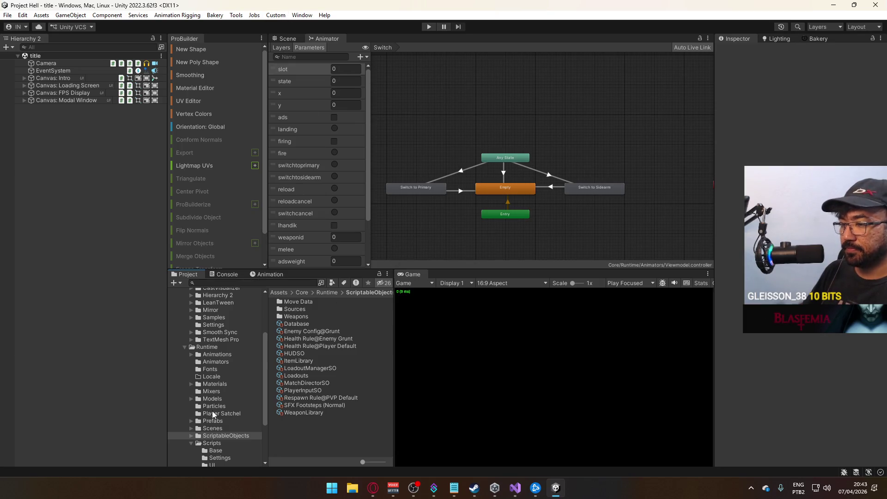
left_click(214, 421)
double_click(292, 383)
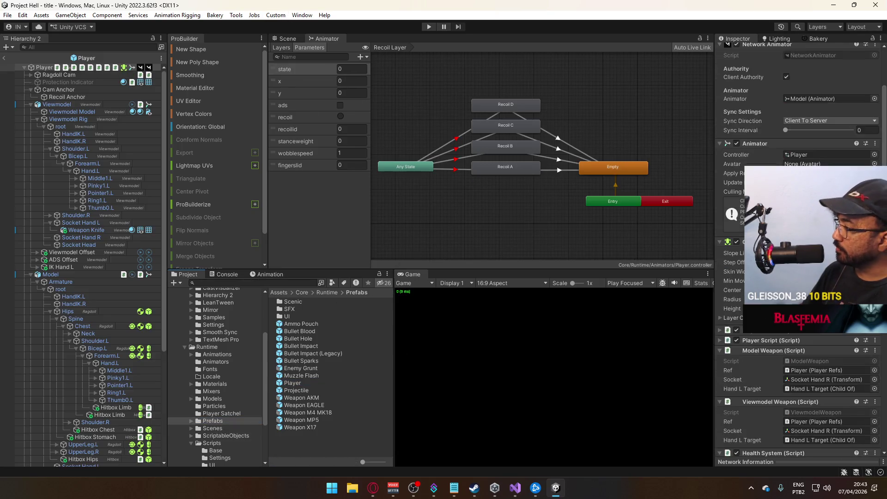
Step: Set Health System's On Kill to call PlayerScript.RenewSleightOfHand and exit prefab mode
scroll(799, 249, "down", 8)
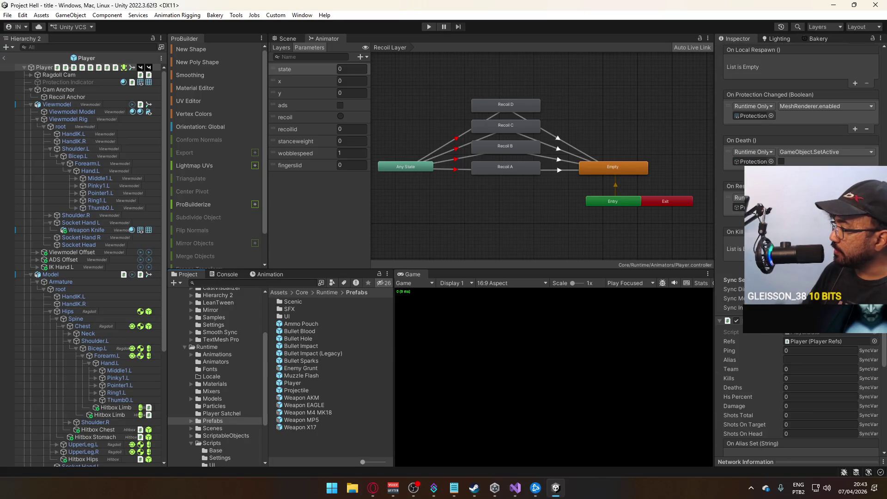
scroll(799, 250, "up", 10)
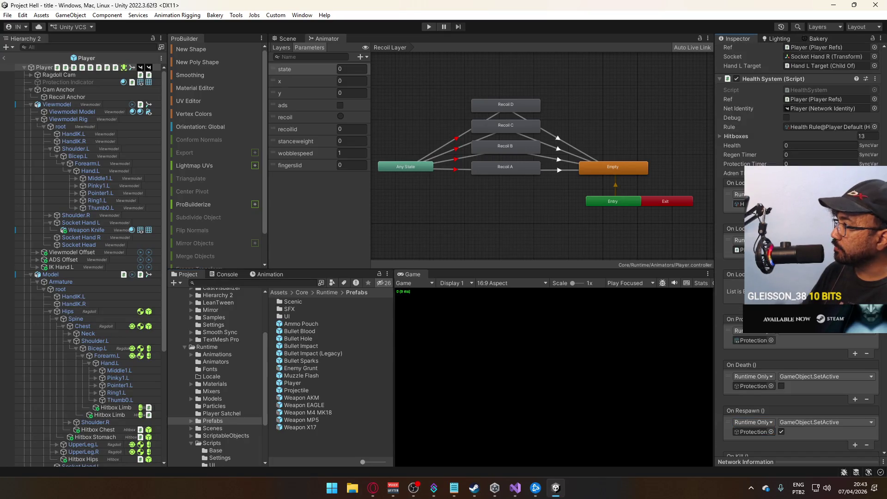
scroll(796, 336, "up", 4)
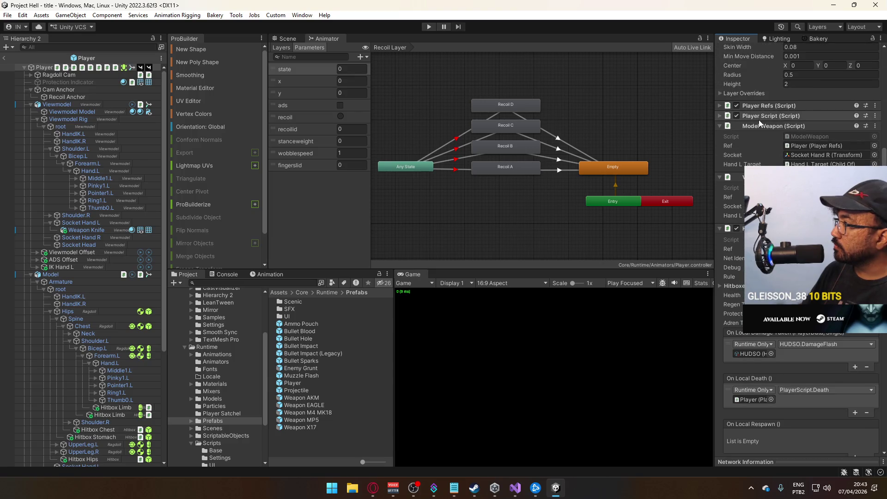
scroll(796, 336, "down", 5)
left_click(800, 396)
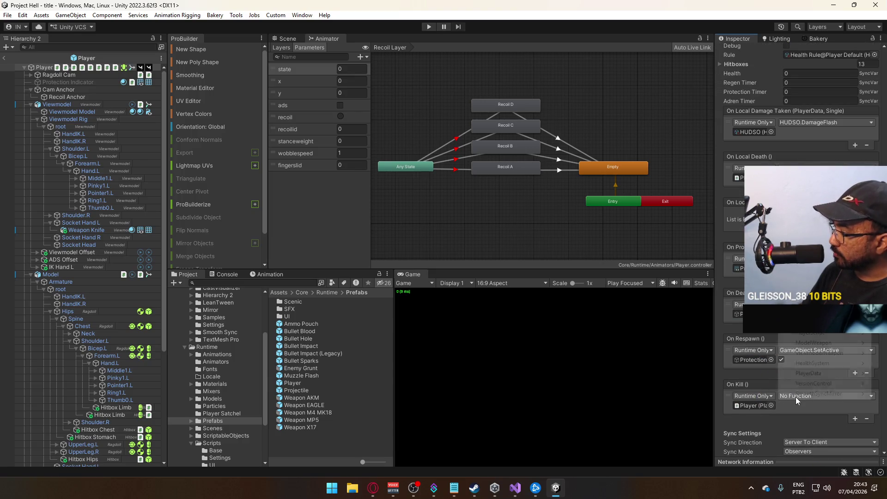
mouse_move(811, 334)
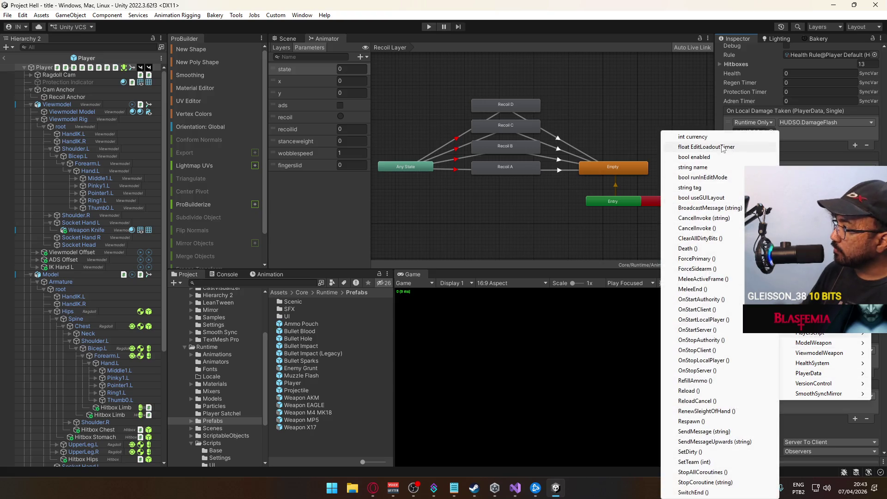
left_click(717, 411)
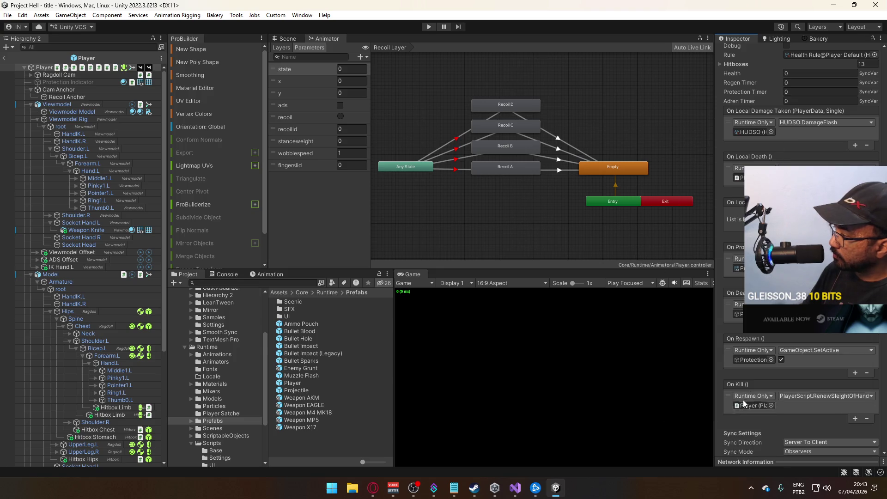
left_click(5, 58)
left_click(9, 17)
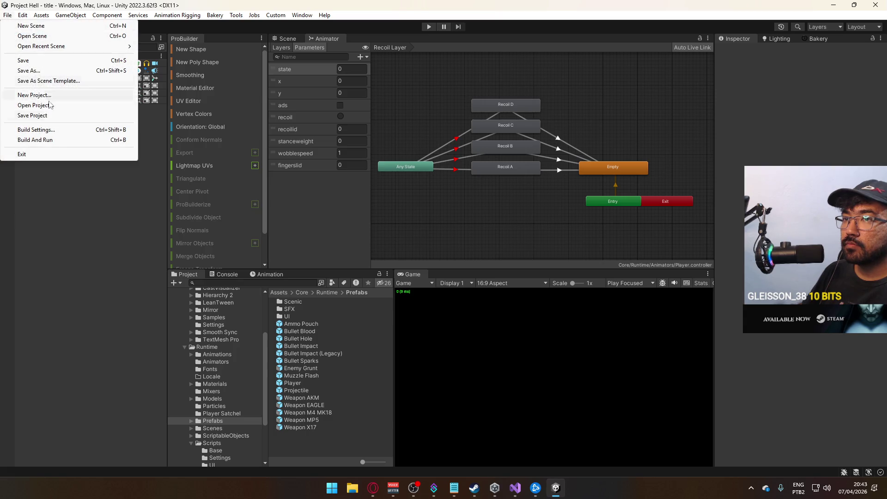
Step: Build and run the game, then come back to the editor's Scene view
left_click(56, 140)
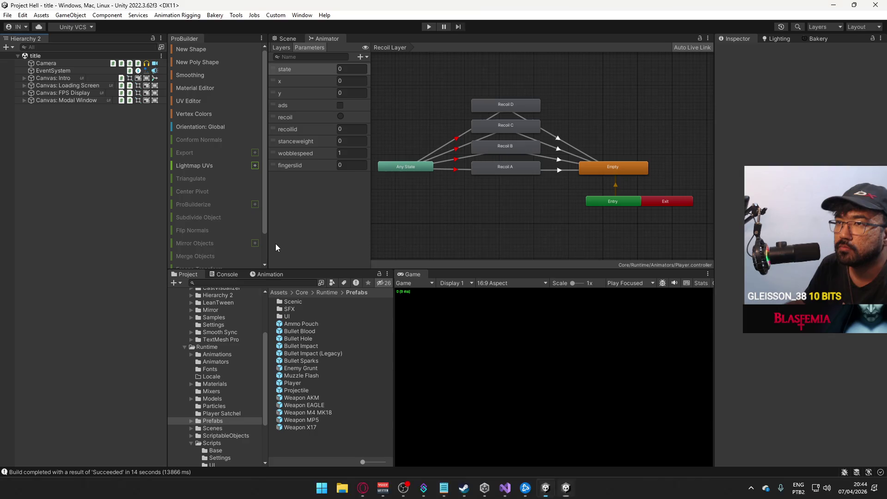
key("alt+Tab")
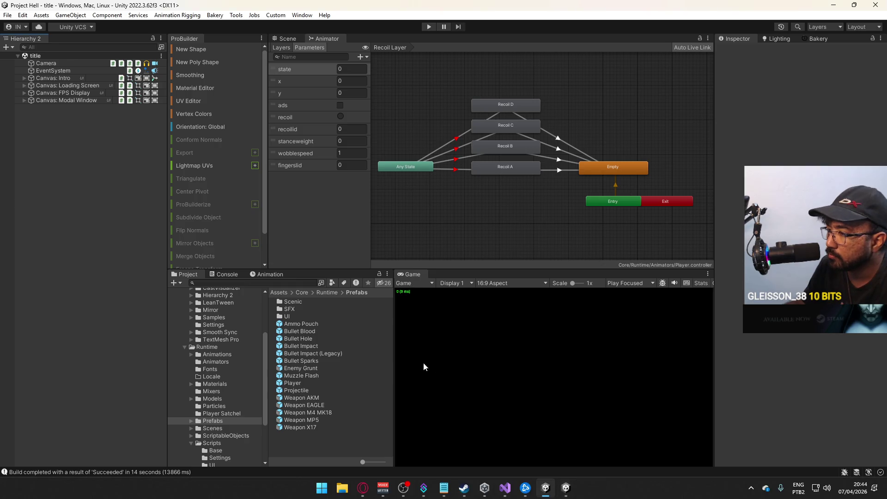
left_click(277, 40)
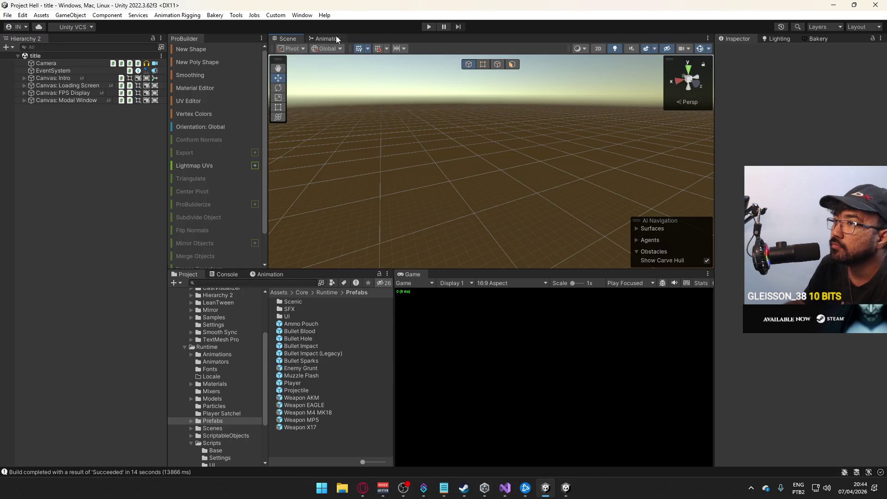
Step: Enter Play mode and host a new match to test
left_click(432, 27)
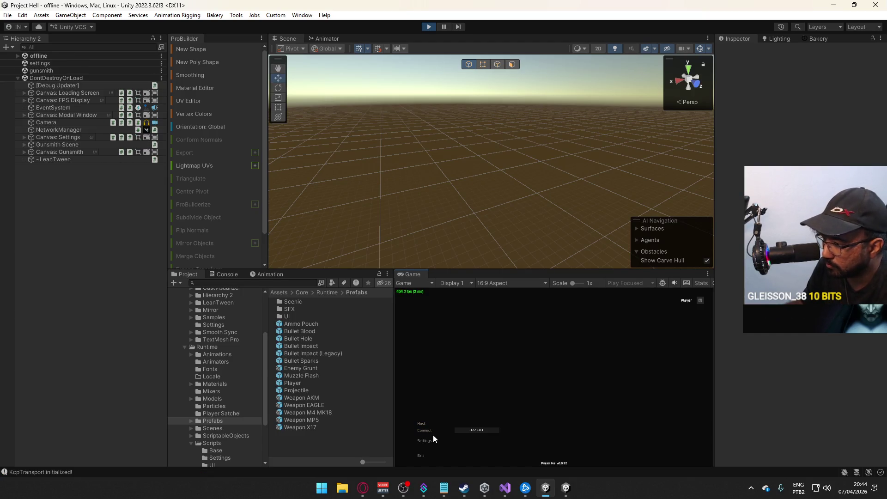
key("F11")
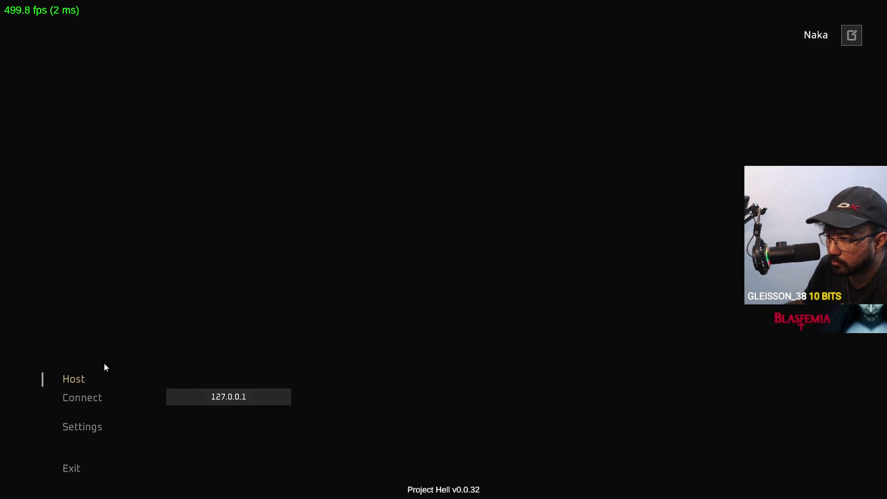
key("F11")
key("F11")
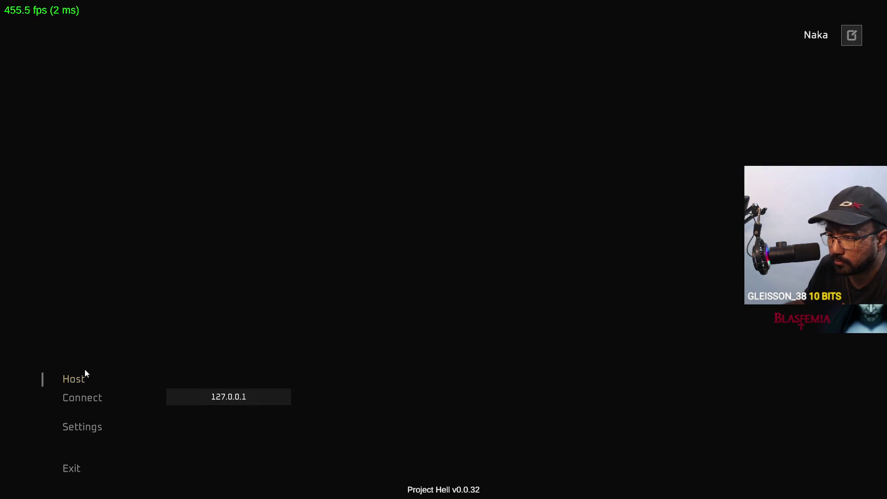
key("F11")
key("F11")
left_click(212, 392)
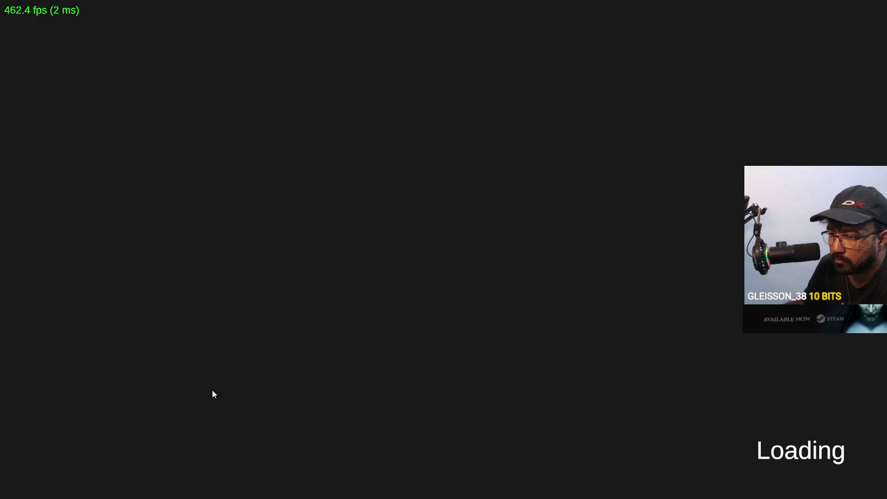
key("F11")
key("super")
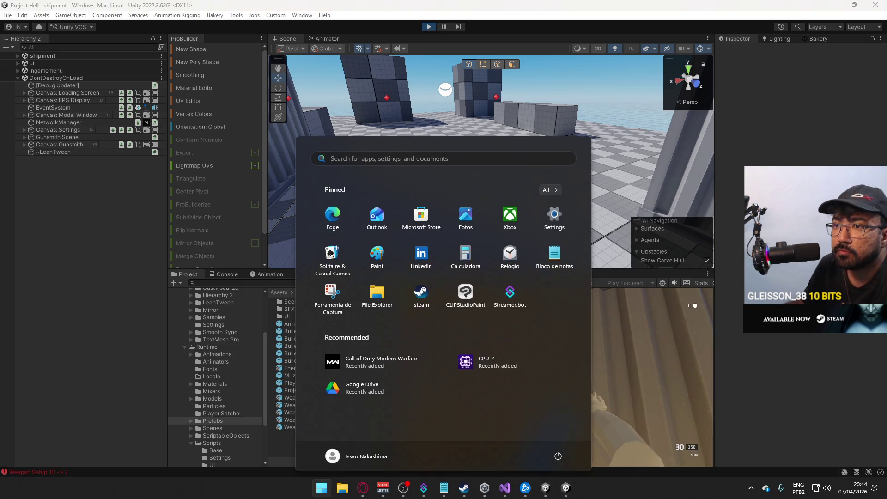
key("super")
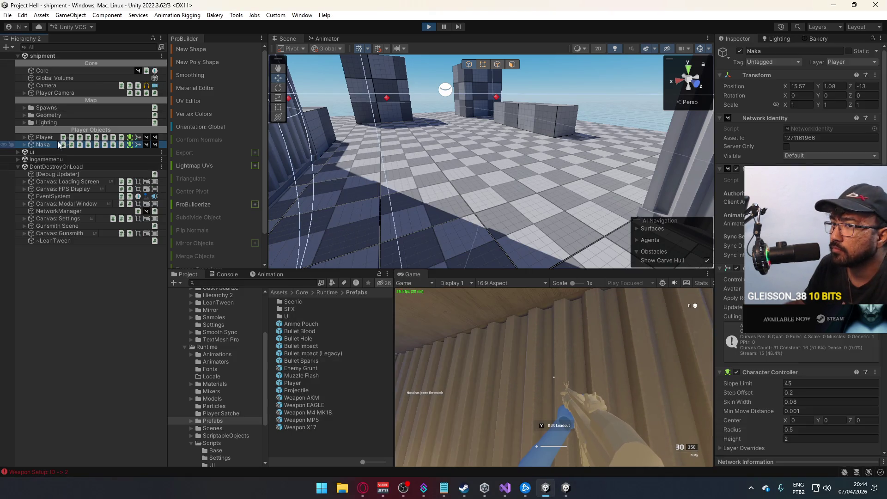
Step: Show the Player's Viewmodel animator parameters in the Animator window
left_click(51, 138)
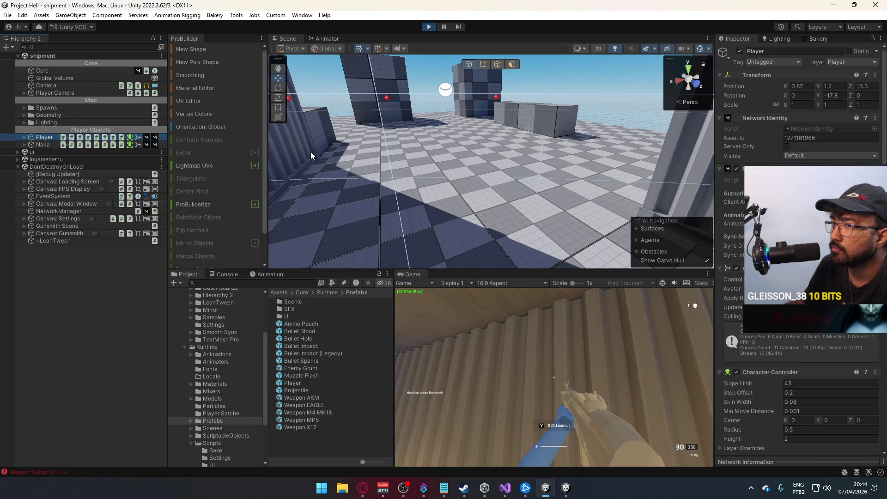
left_click(325, 38)
left_click(24, 137)
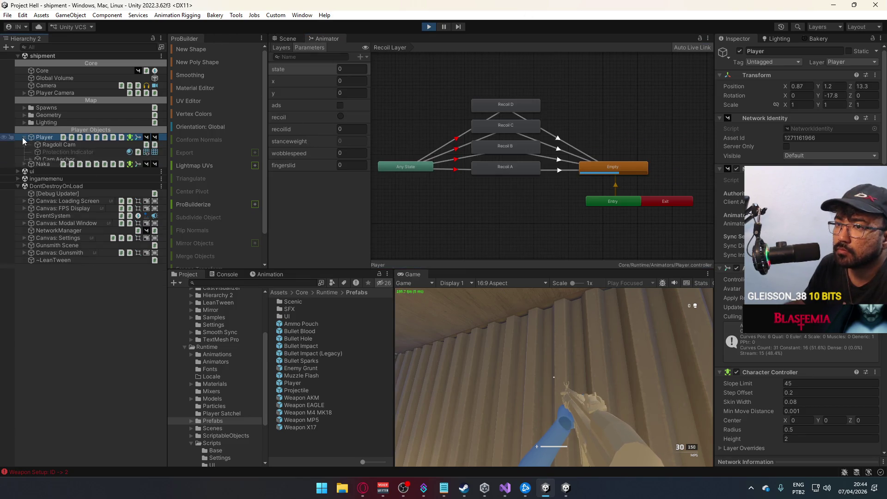
left_click(60, 167)
scroll(317, 191, "down", 3)
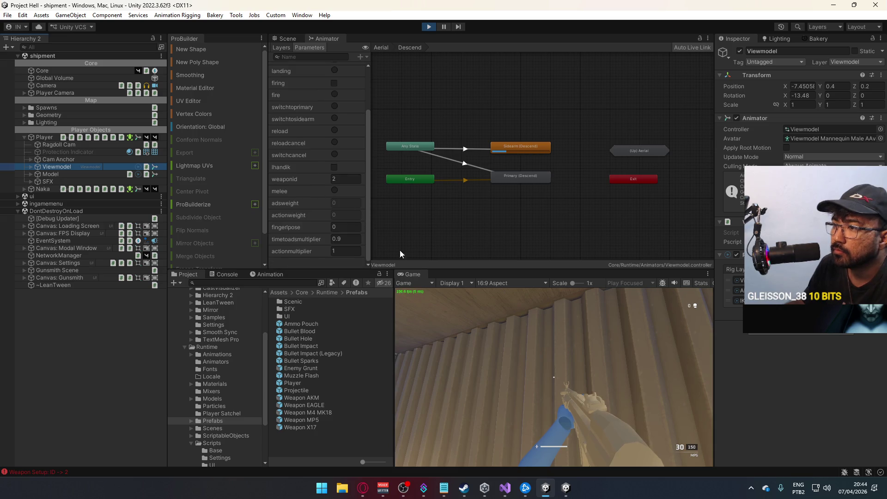
Step: Toggle Maximize on the Game view, then refocus the running game
right_click(424, 275)
left_click(458, 307)
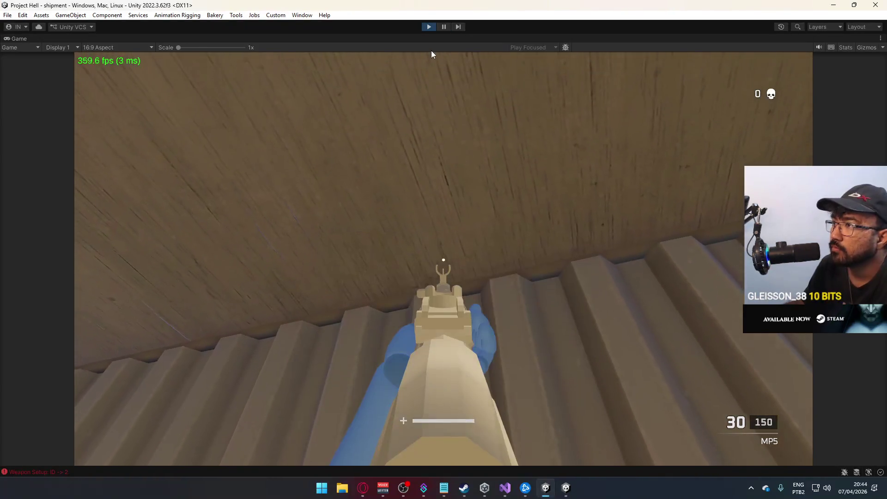
right_click(439, 38)
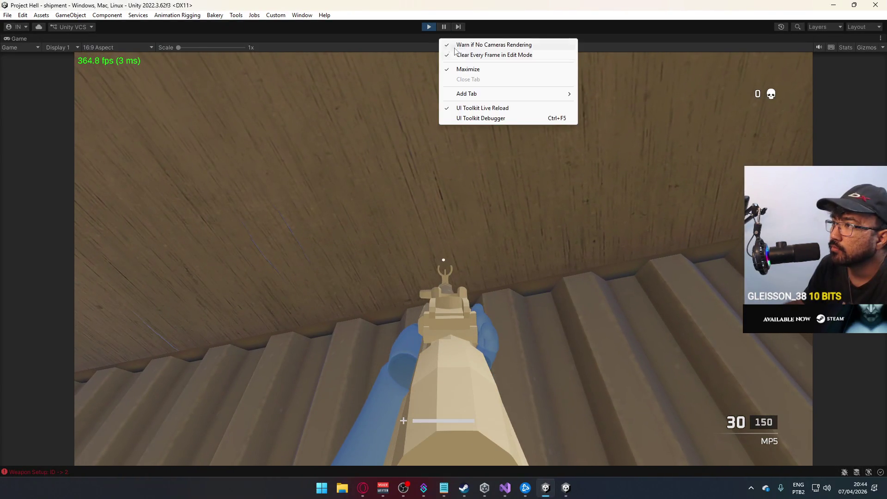
left_click(464, 70)
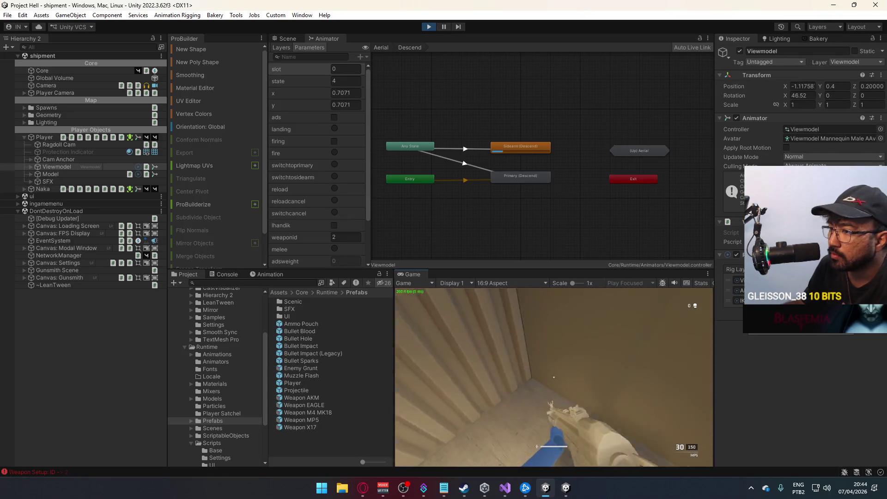
key("super")
left_click(320, 163)
scroll(320, 163, "down", 2)
left_click(465, 311)
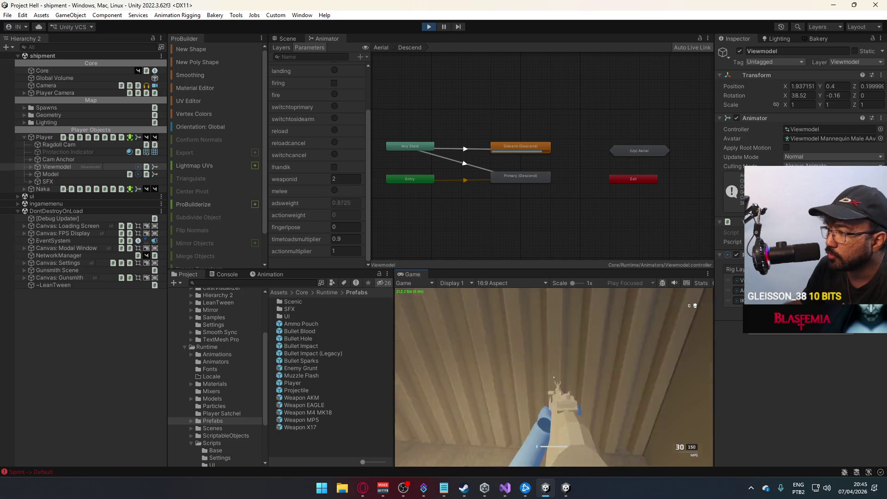
Step: Move through the container corridor and shoot an enemy so the kill count reads 1
key("shift+w")
key("w")
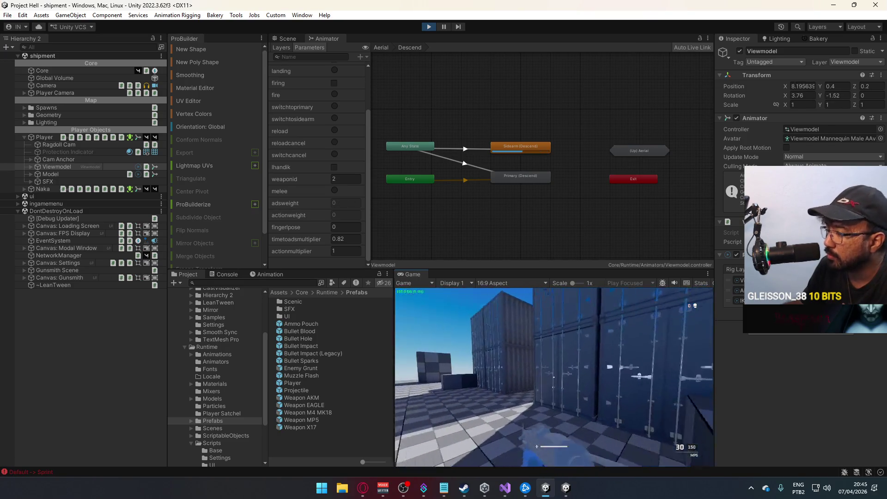
key("w")
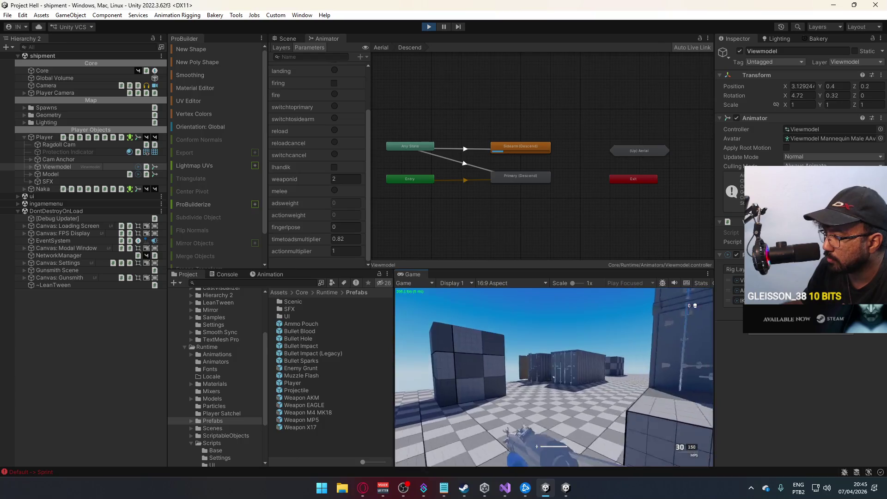
key("w")
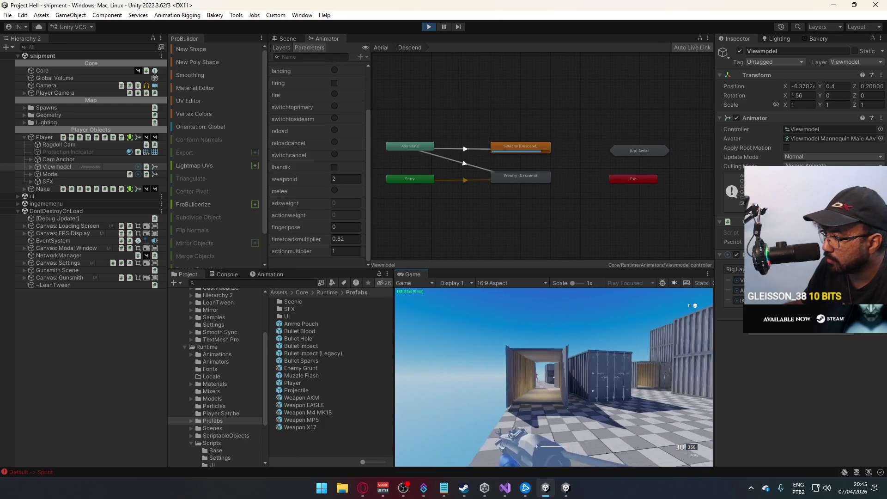
key("w")
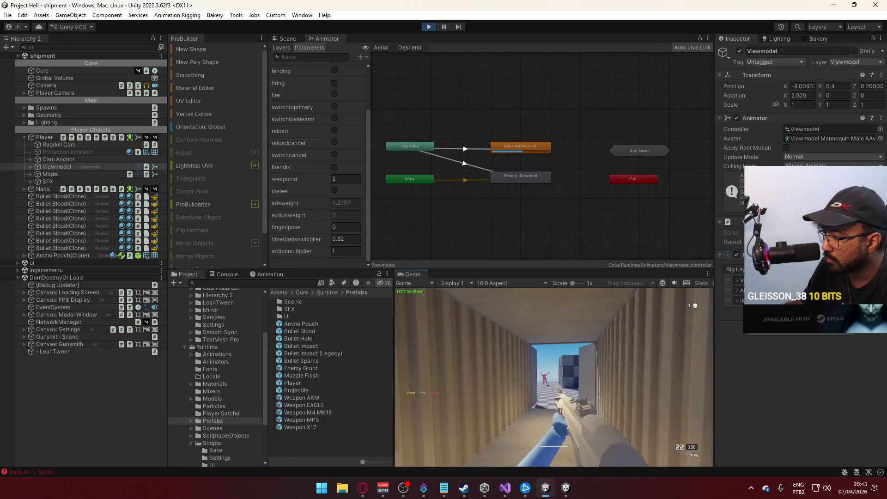
key("w")
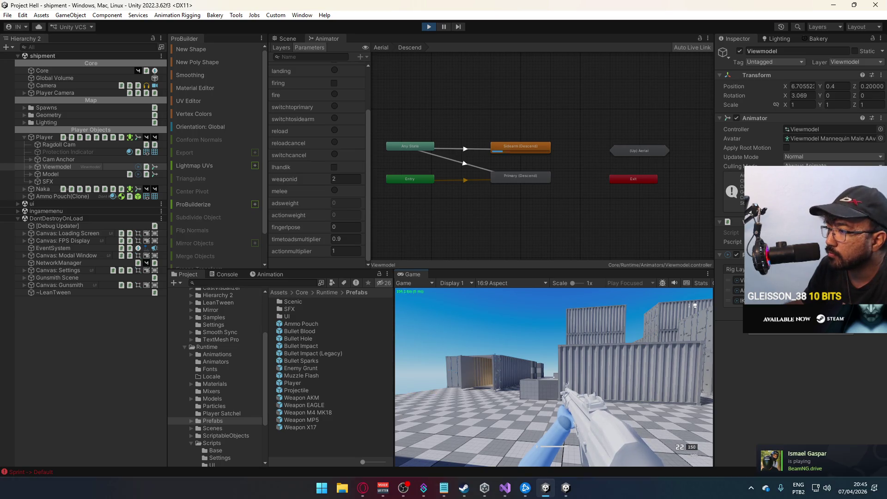
key("super")
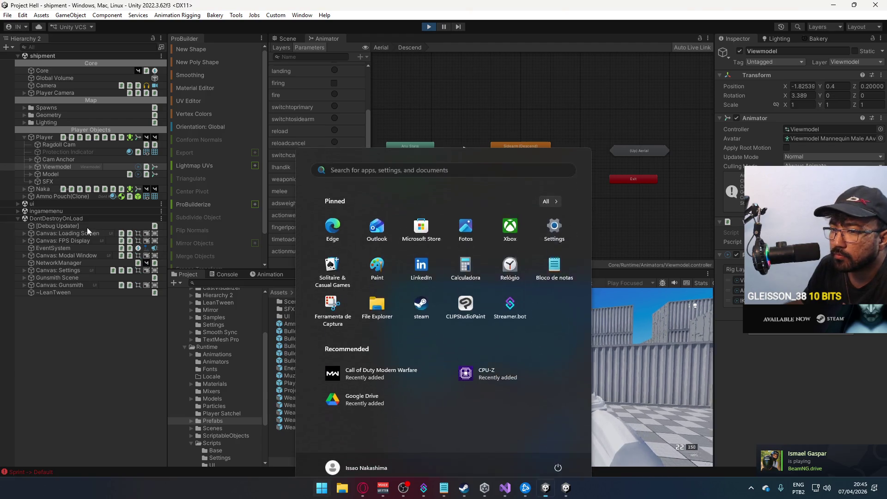
key("super")
Step: Select Player in the Hierarchy and scroll the Inspector to its Health System death and kill events
left_click(49, 138)
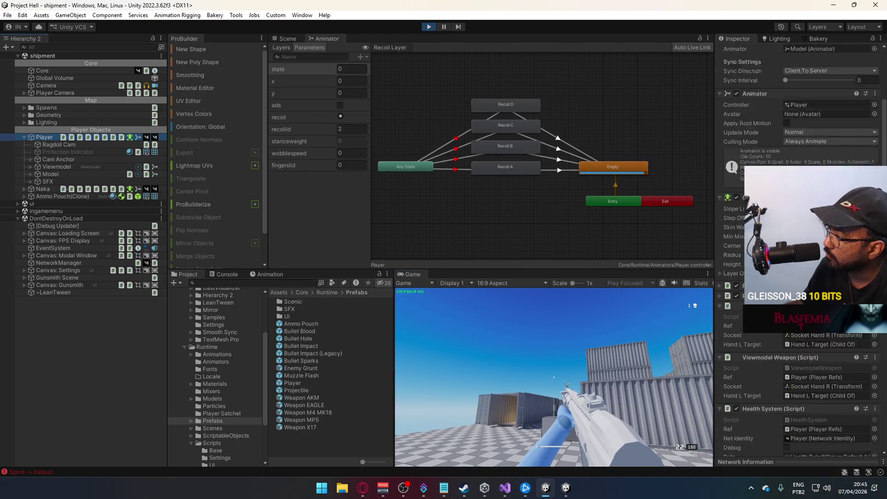
scroll(799, 254, "down", 5)
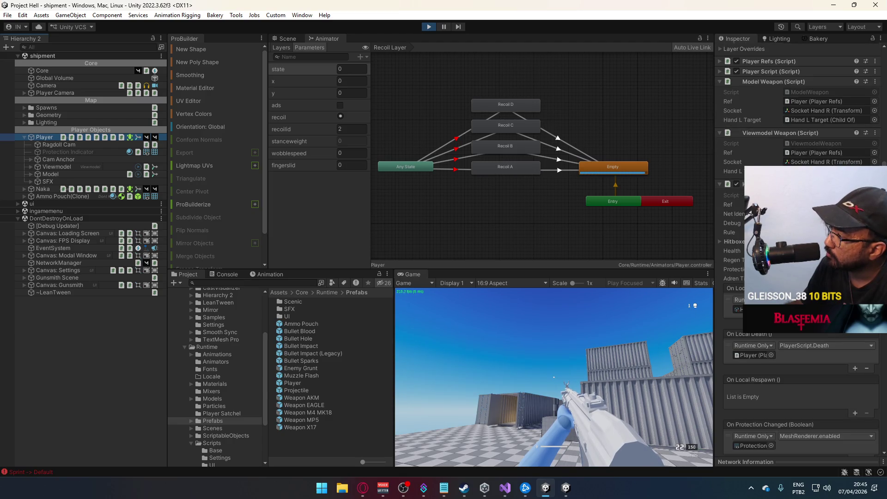
scroll(799, 277, "down", 2)
scroll(800, 278, "down", 8)
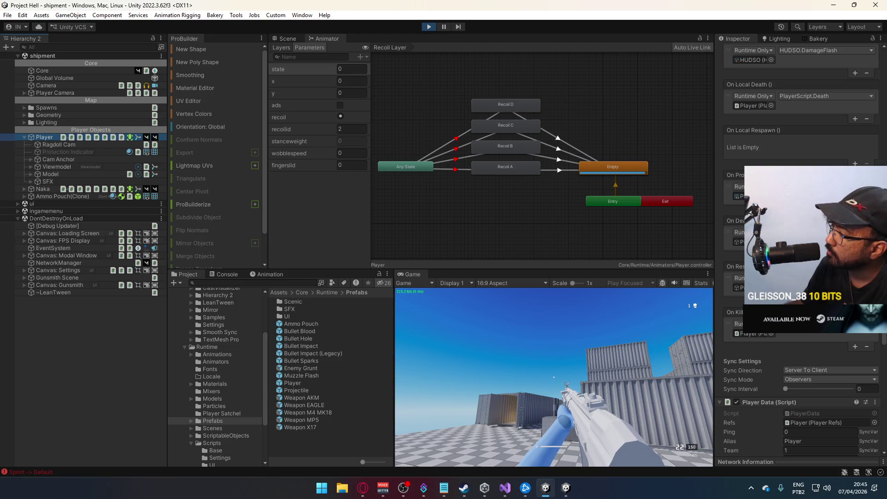
scroll(799, 254, "down", 2)
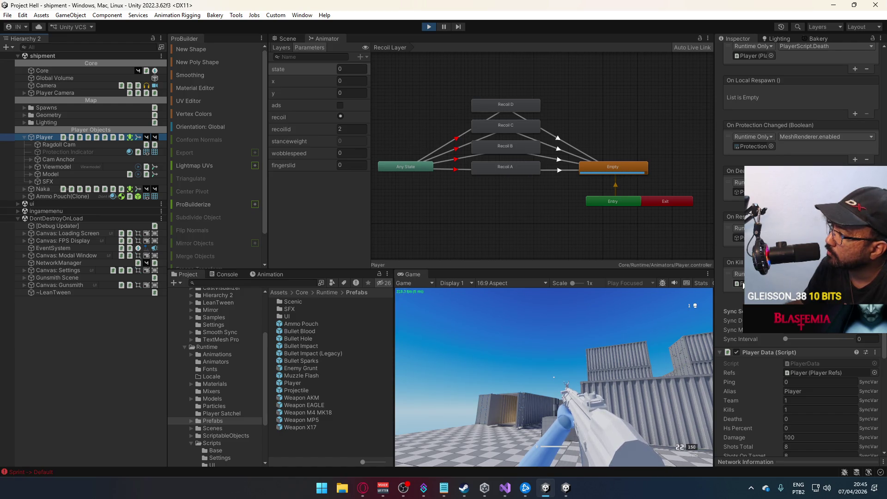
Step: In Visual Studio, view HealthSystem.cs's kill handler to confirm it invokes OnKill
left_click(501, 488)
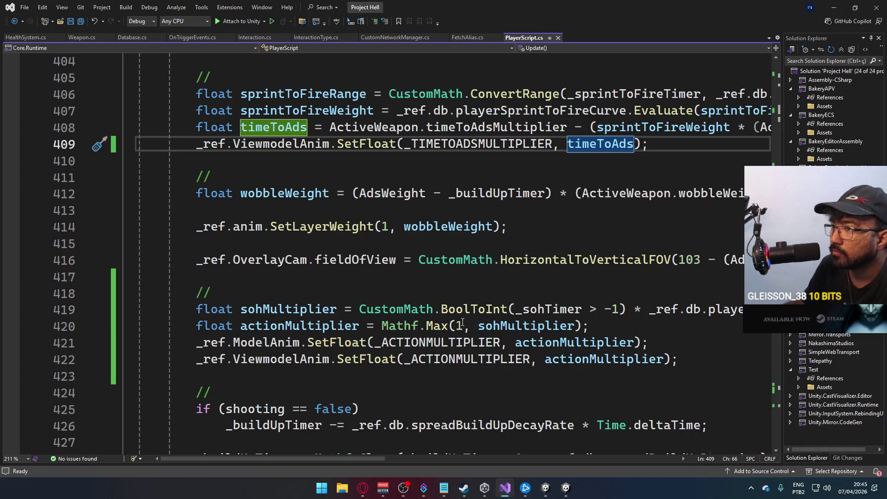
scroll(462, 322, "down", 4)
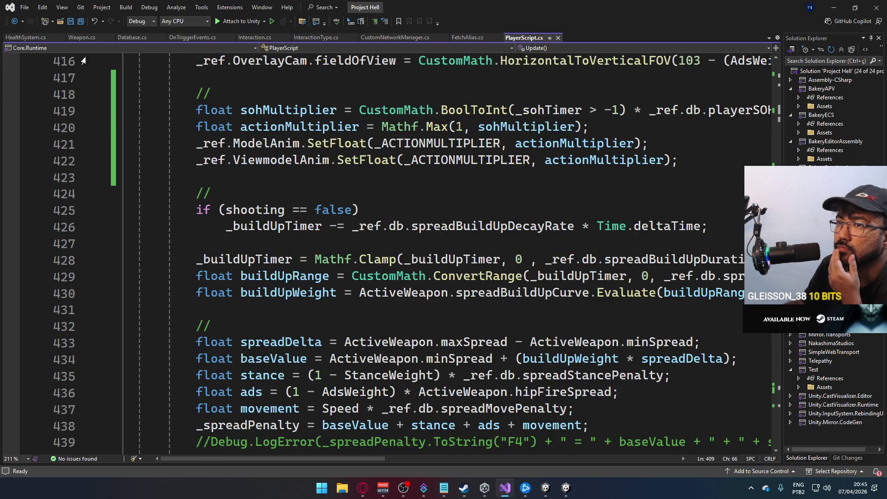
left_click(24, 39)
left_click(414, 257)
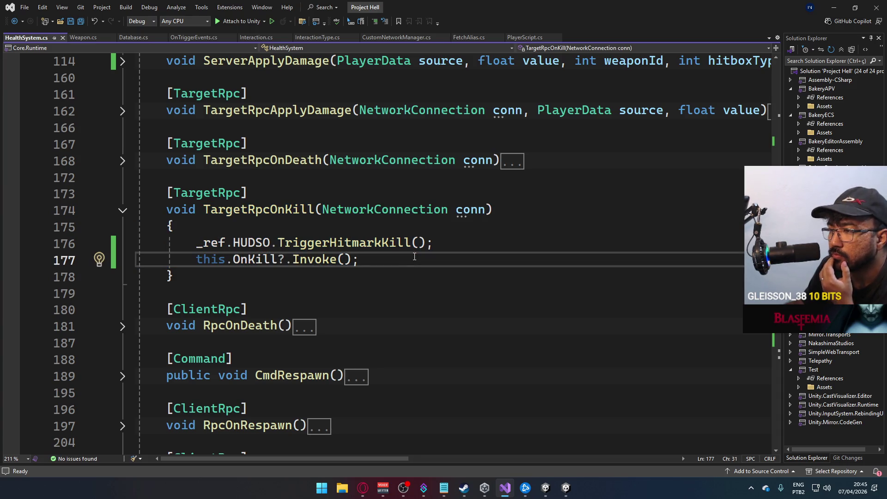
Step: Check the Player's On Kill event in Unity, then return to PlayerScript.cs's input handlers
key("alt+Tab")
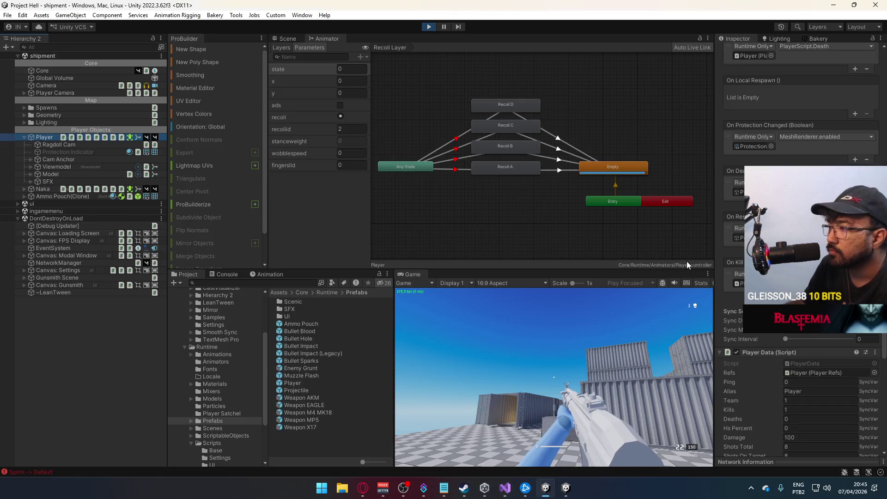
scroll(736, 267, "down", 8)
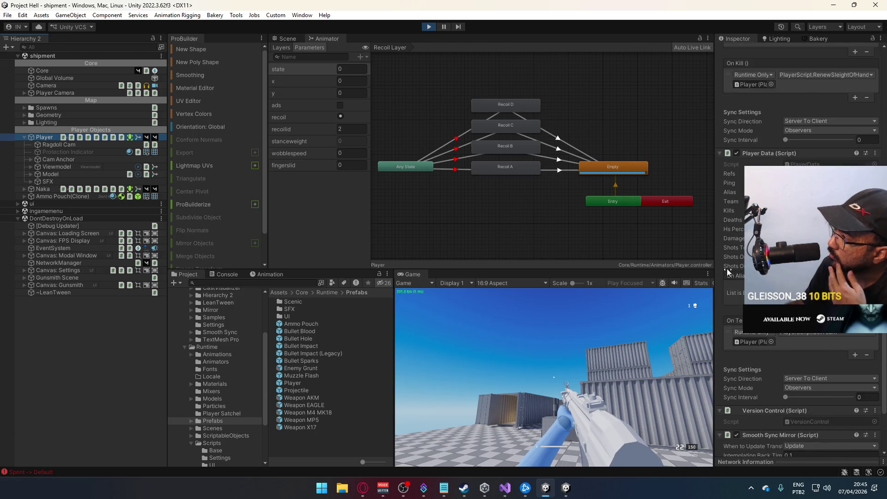
key("alt+Tab")
scroll(753, 413, "down", 2)
scroll(753, 416, "up", 3)
Step: Add Debug.LogError("foo"); at the start of RenewSleightOfHand and copy that line
scroll(753, 407, "up", 10)
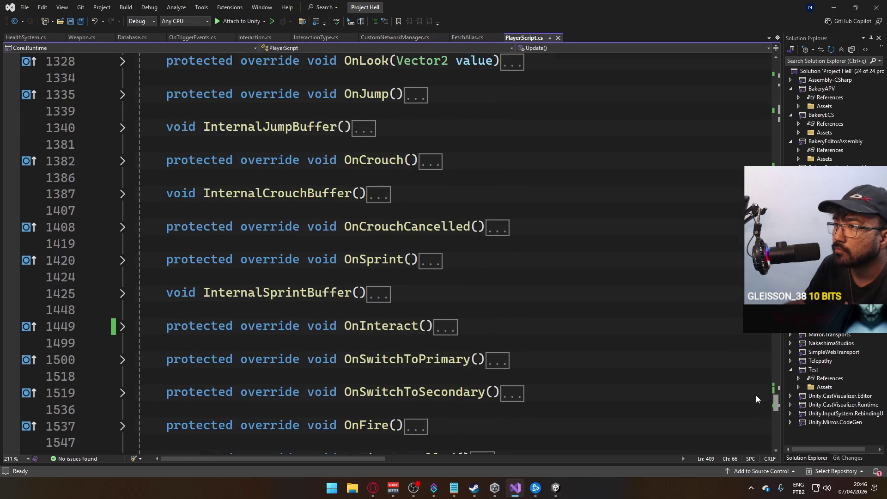
scroll(755, 390, "down", 2)
scroll(755, 393, "up", 3)
scroll(756, 384, "up", 2)
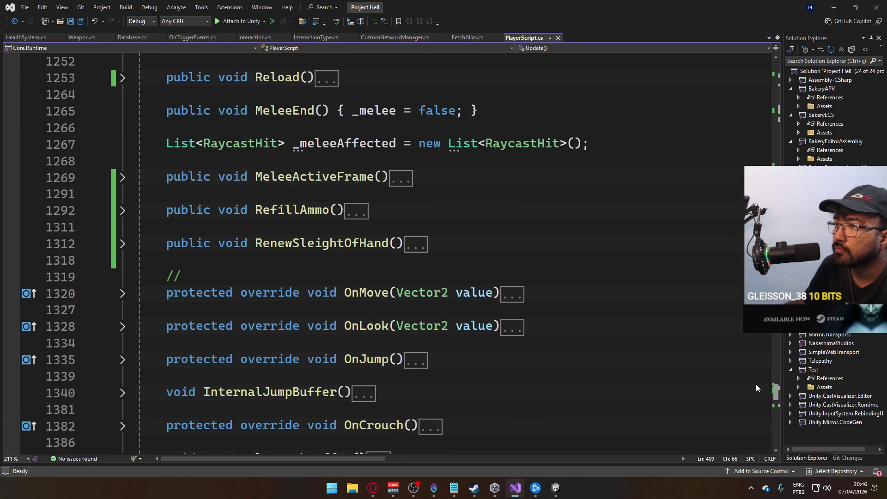
left_click(123, 244)
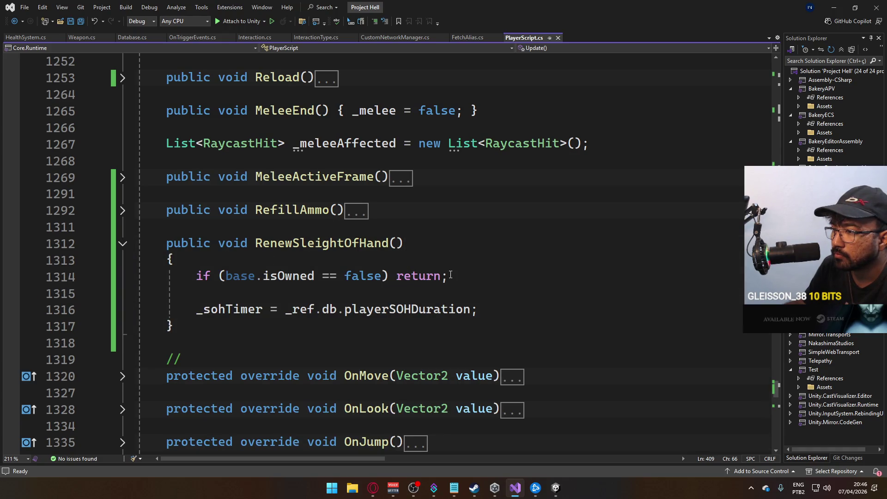
left_click(438, 261)
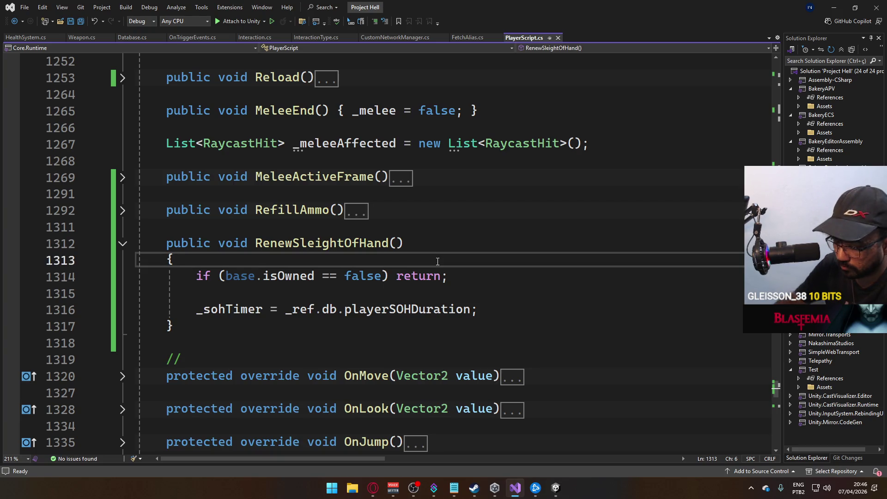
key("Return")
type("Debug.LogError")
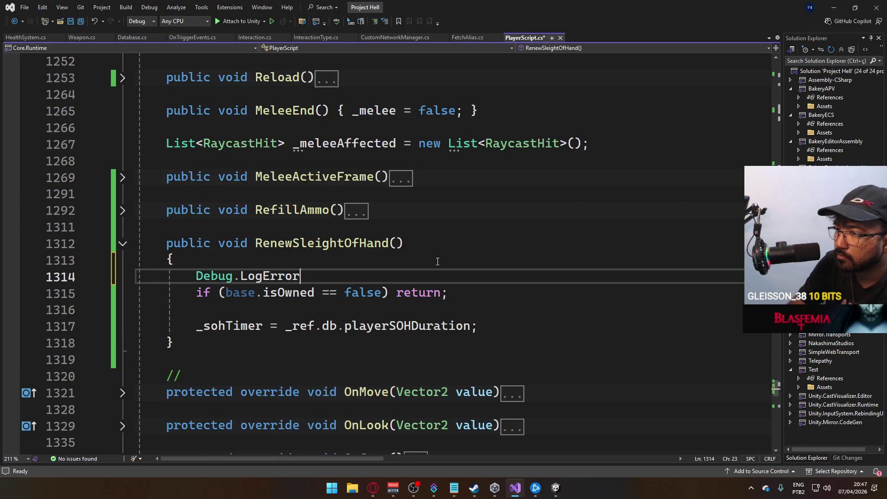
type("(\"foo\");")
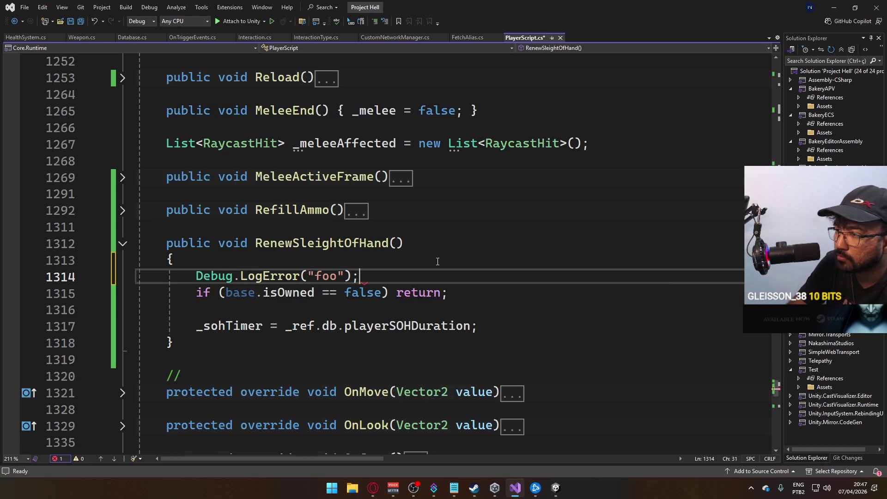
key("shift+Home")
key("ctrl+c")
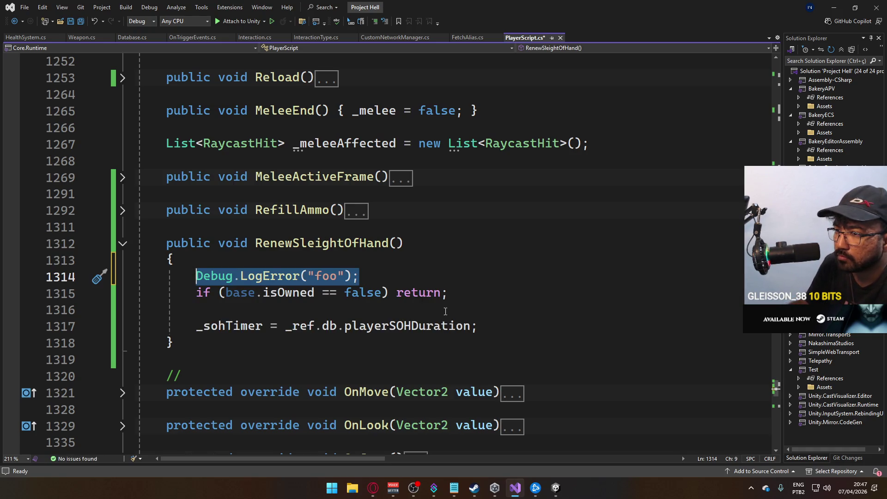
Step: Paste a second error log reading "bar" after the _sohTimer reset and save PlayerScript.cs
left_click(480, 328)
key("Return")
key("ctrl+v")
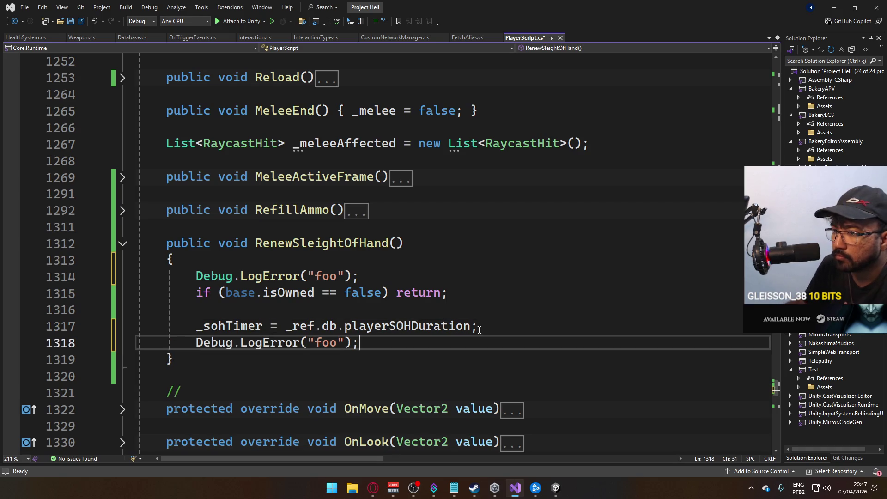
key("Left")
key("Left")
key("Left")
key("BackSpace")
key("BackSpace")
key("BackSpace")
type("bar")
left_click(448, 292)
key("ctrl+s")
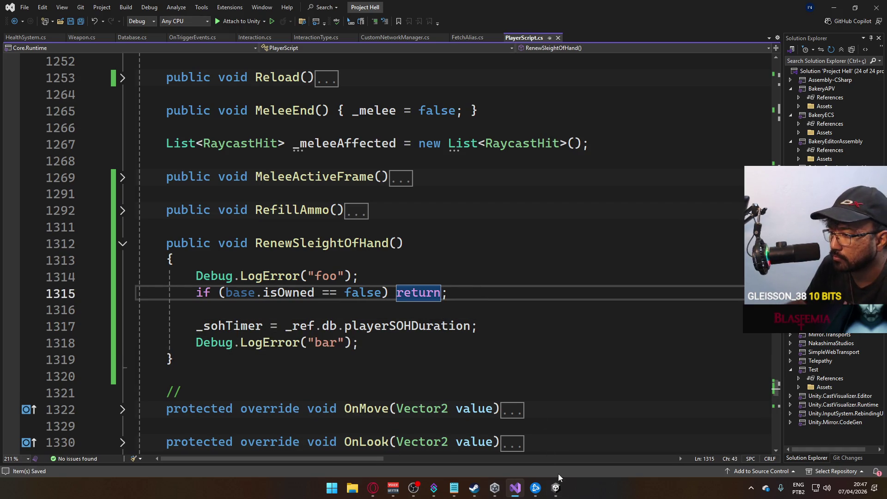
mouse_move(559, 488)
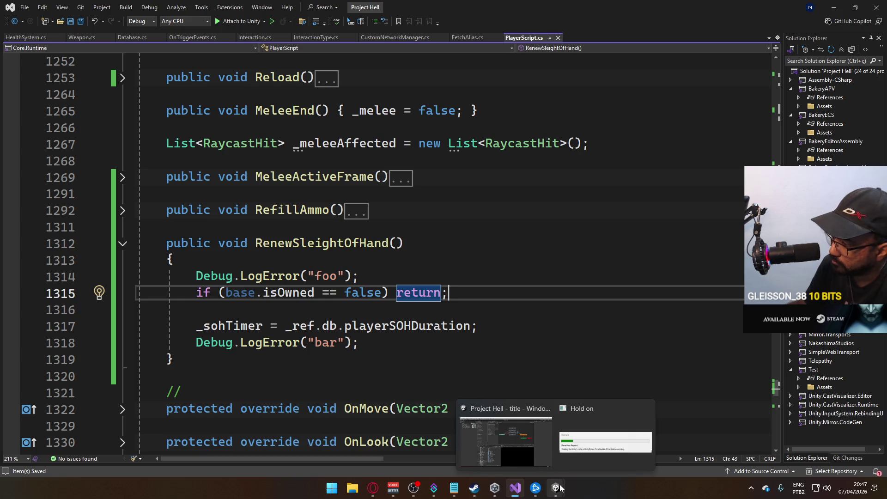
Step: In Unity, run File > Build And Run, then return from the built game to the editor
left_click(557, 488)
left_click(288, 38)
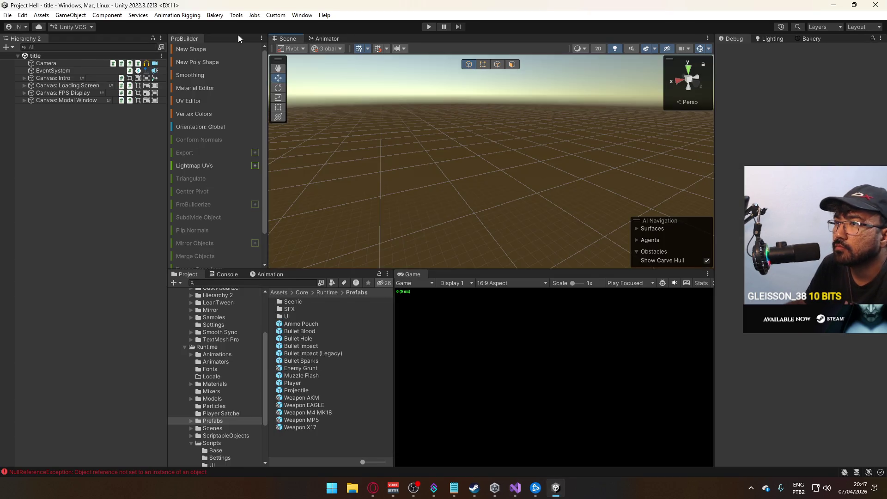
left_click(15, 16)
left_click(60, 141)
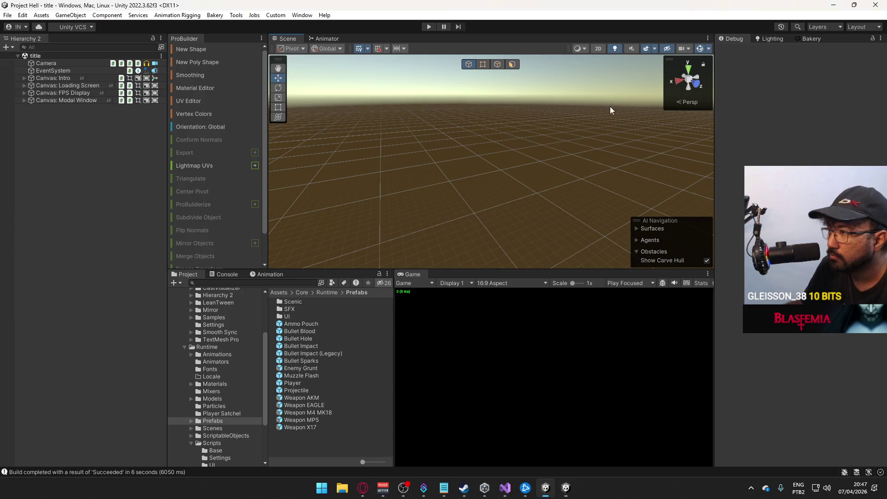
key("alt+Tab")
Step: Enter play mode, clear the Console, and host a shipment match
left_click(428, 27)
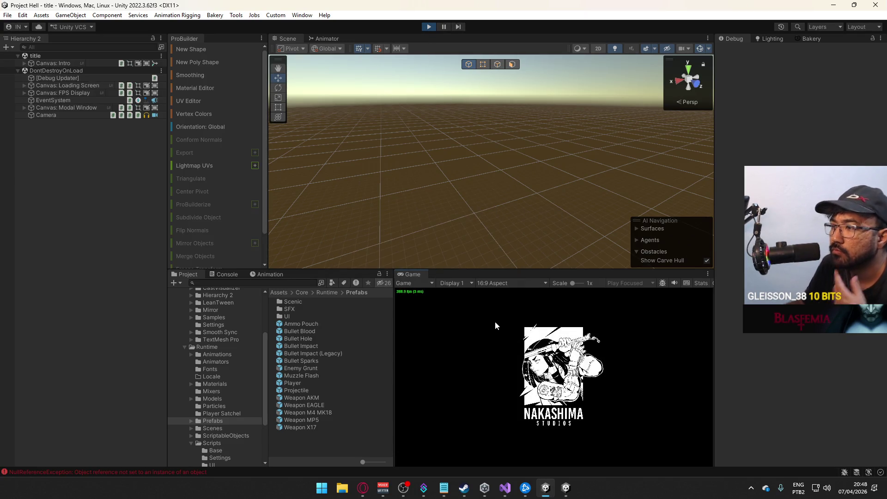
left_click(224, 274)
left_click(174, 283)
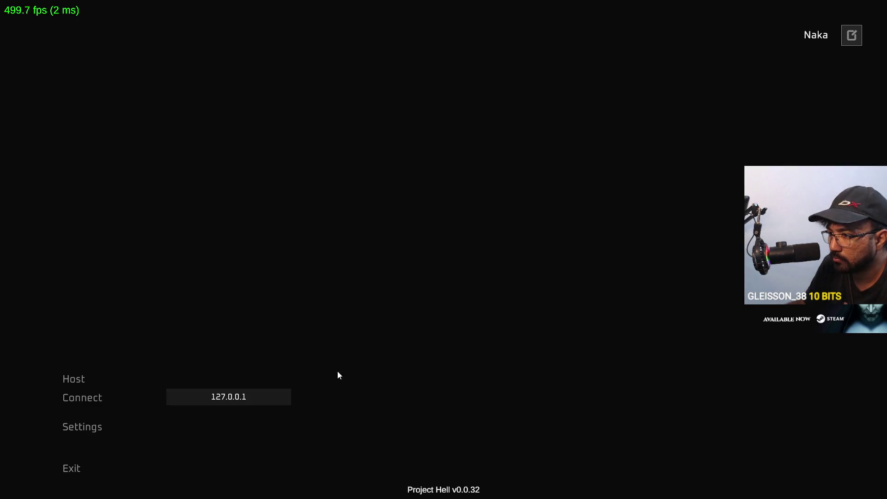
left_click(74, 400)
key("alt+Tab")
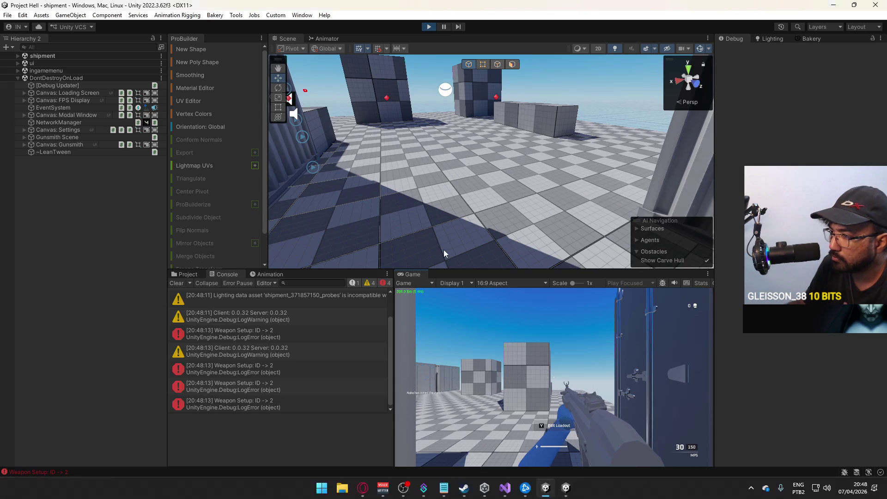
Step: Expand the shipment scene, select and frame the Player, and scroll through its components
key("super")
left_click(19, 58)
left_click(18, 56)
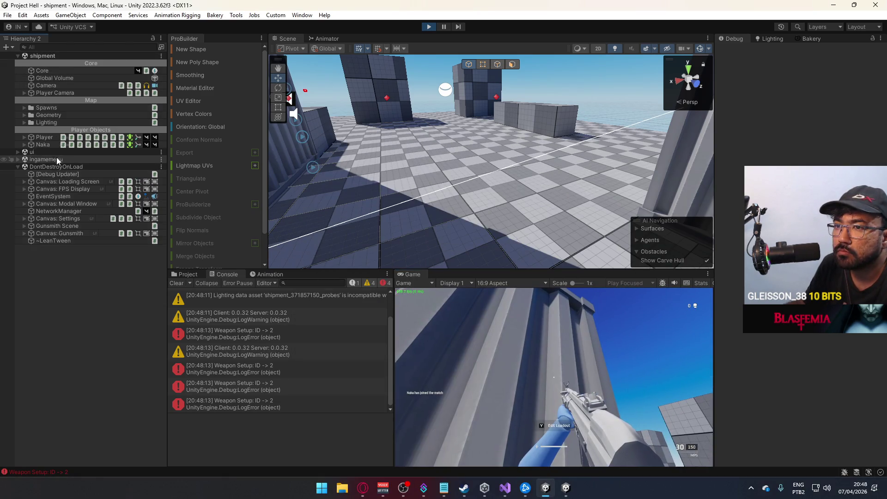
left_click(46, 144)
left_click(47, 139)
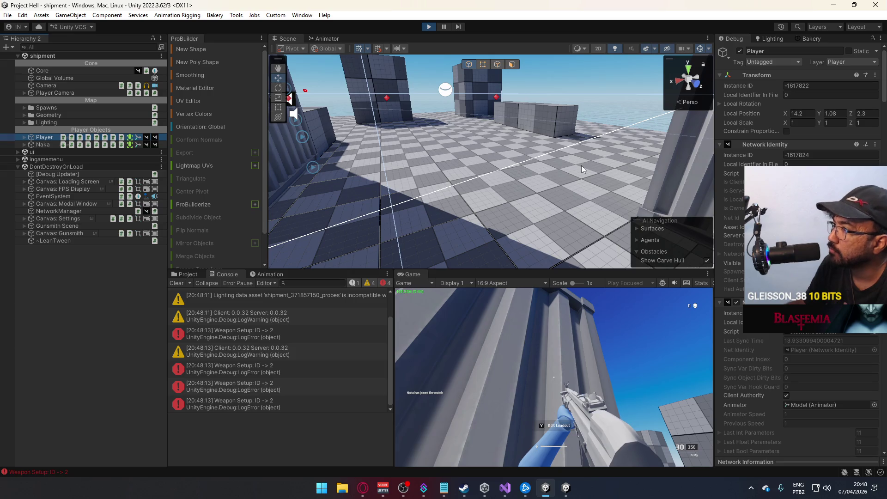
key("f")
scroll(799, 249, "down", 10)
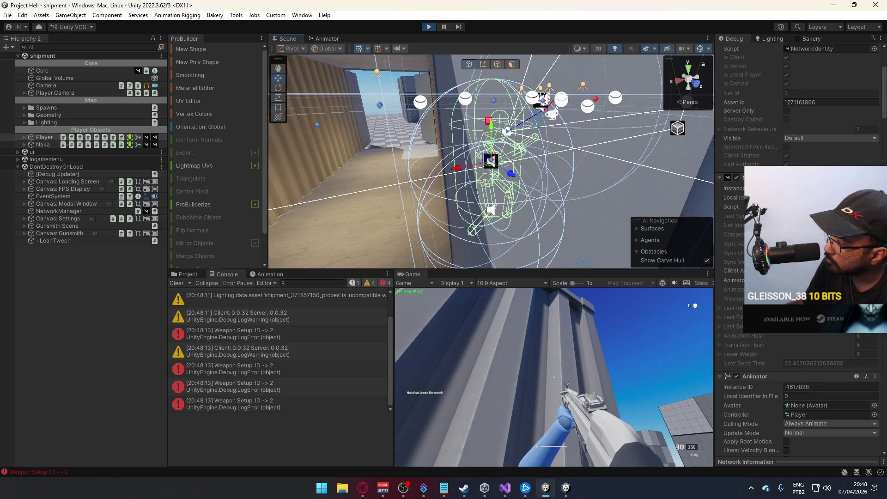
scroll(800, 250, "down", 15)
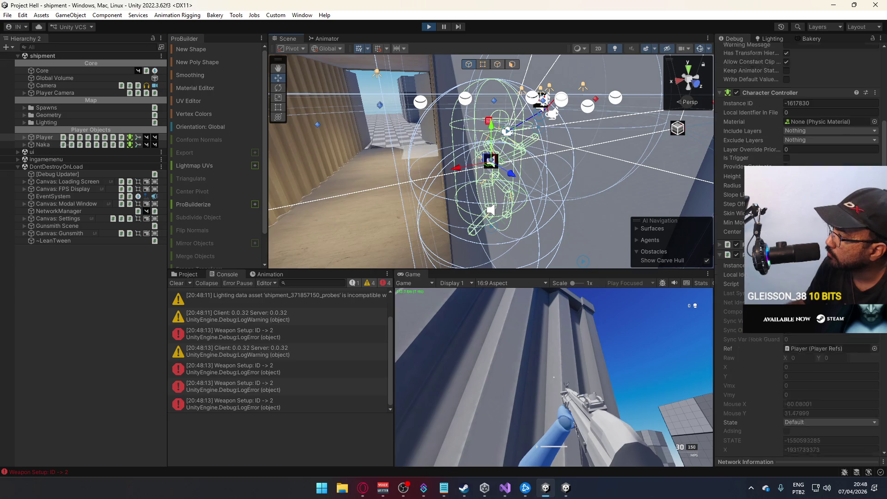
scroll(799, 249, "down", 10)
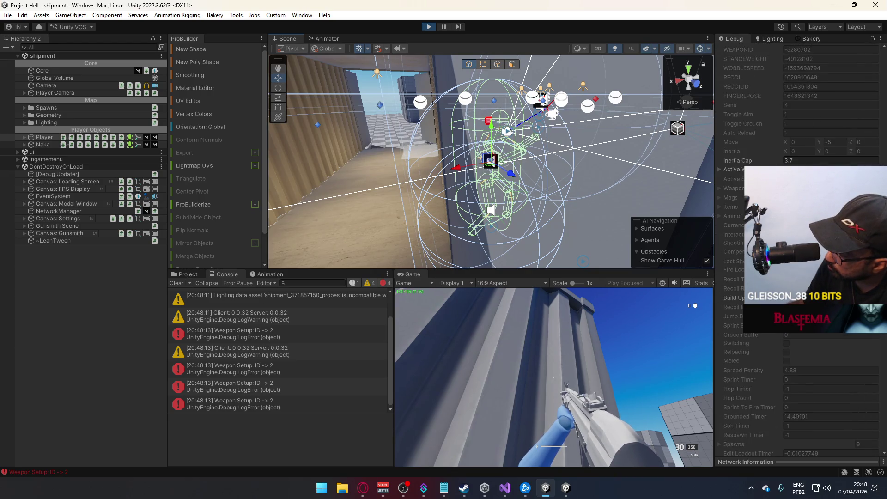
scroll(799, 250, "down", 5)
Step: Sprint the player forward in the Game view, then stop play mode
left_click(600, 316)
key("shift+w")
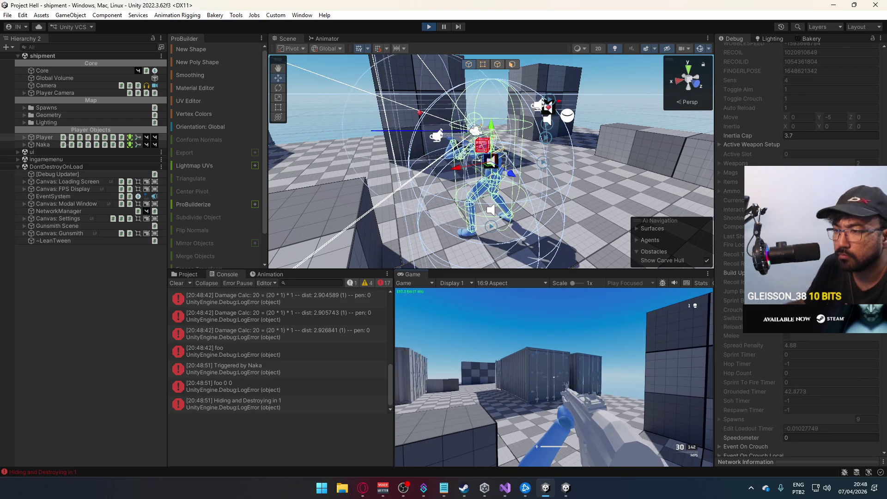
key("super")
left_click(428, 26)
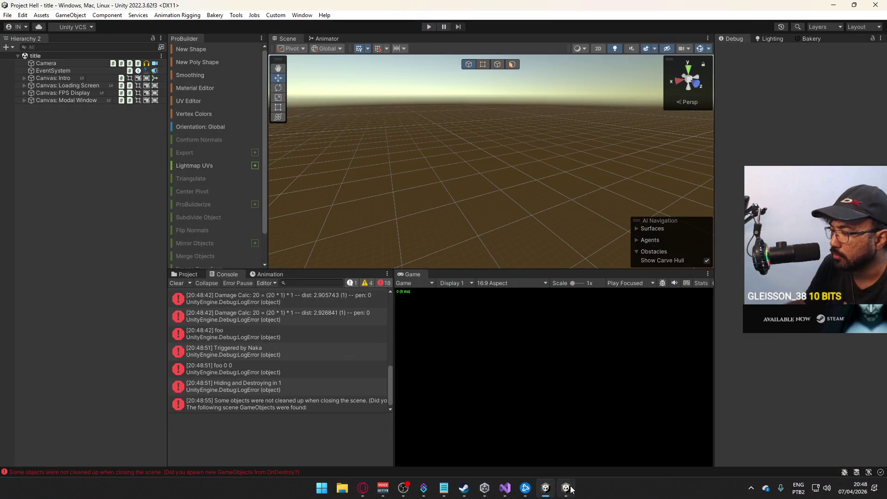
Step: Close the built game, clear the Unity Console, and bring up the YouTube soundtrack video
right_click(566, 487)
left_click(578, 462)
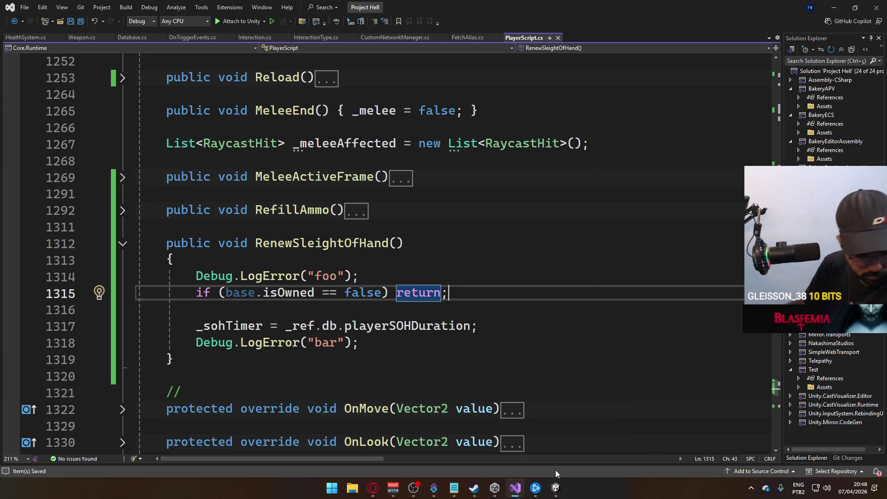
left_click(555, 489)
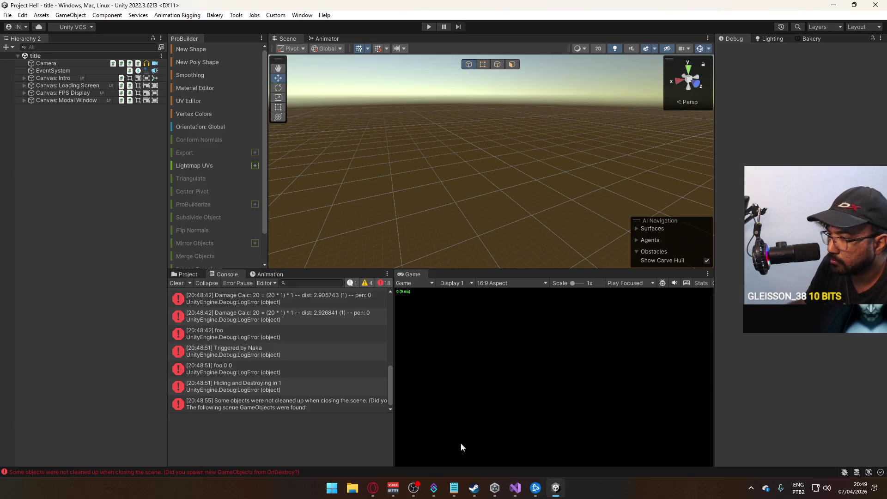
left_click(176, 283)
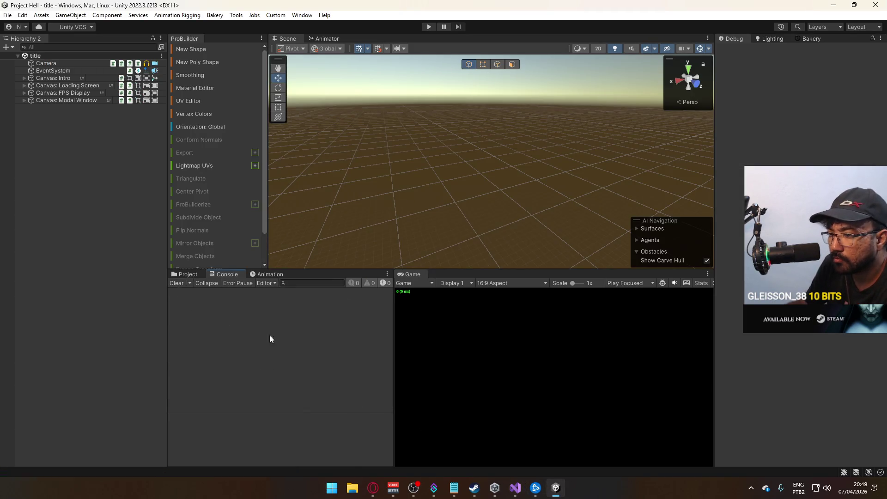
left_click(521, 486)
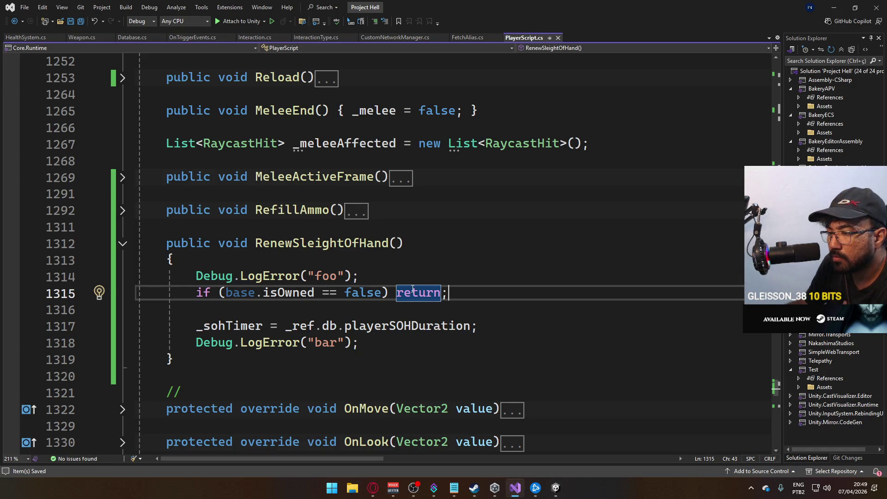
left_click(374, 489)
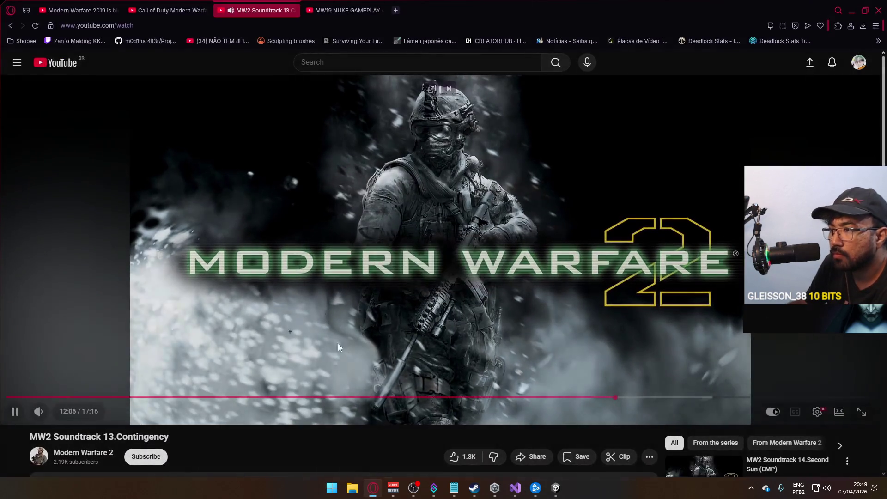
Step: Leave the MW2 soundtrack playing and switch to Visual Studio's PlayerScript code
left_click(374, 489)
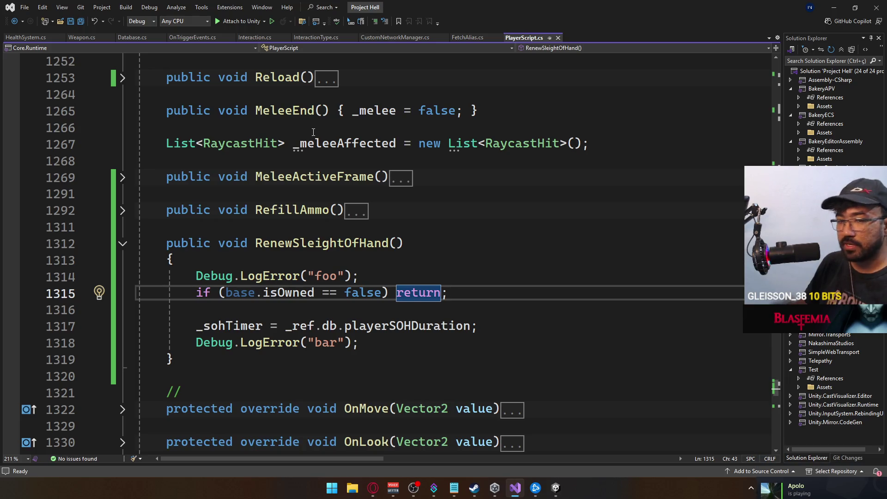
Step: In HealthSystem.cs, expand and re-fold TargetRpcOnDeath to read its body
left_click(27, 37)
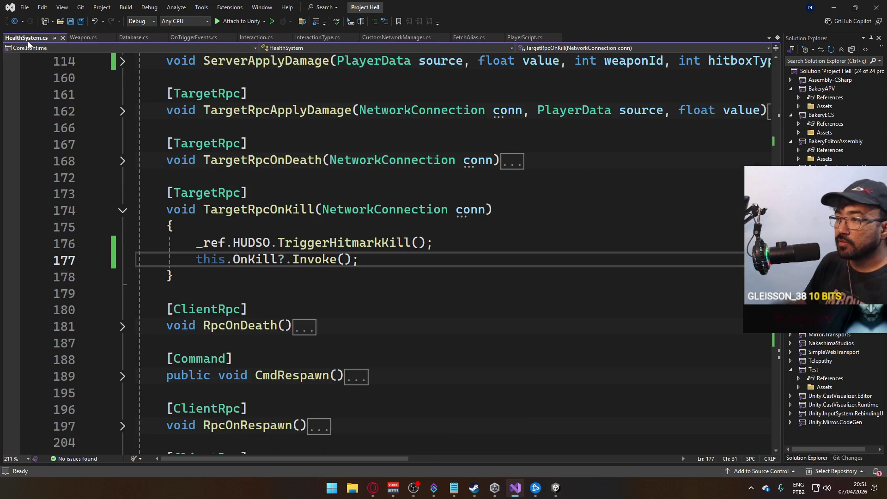
left_click(122, 162)
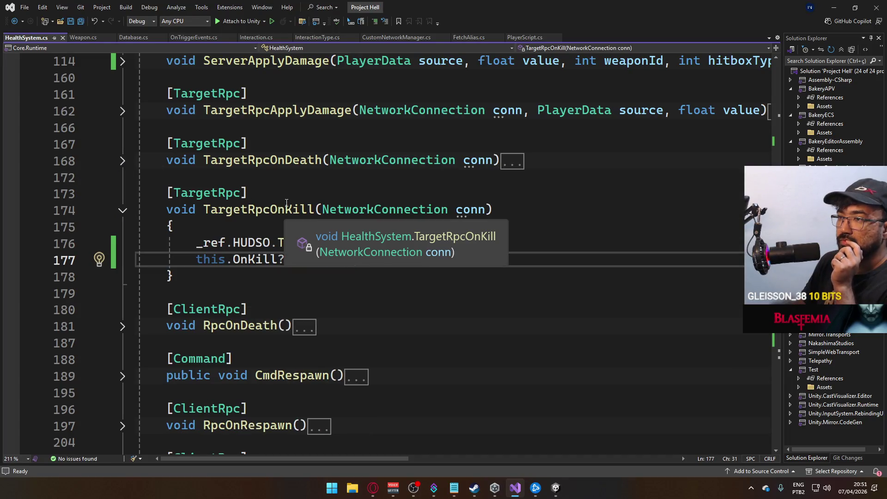
left_click(123, 162)
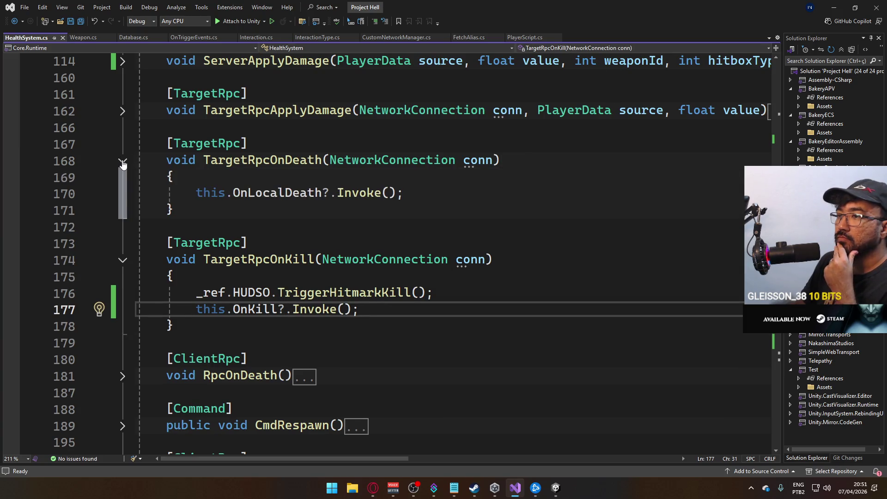
left_click(122, 161)
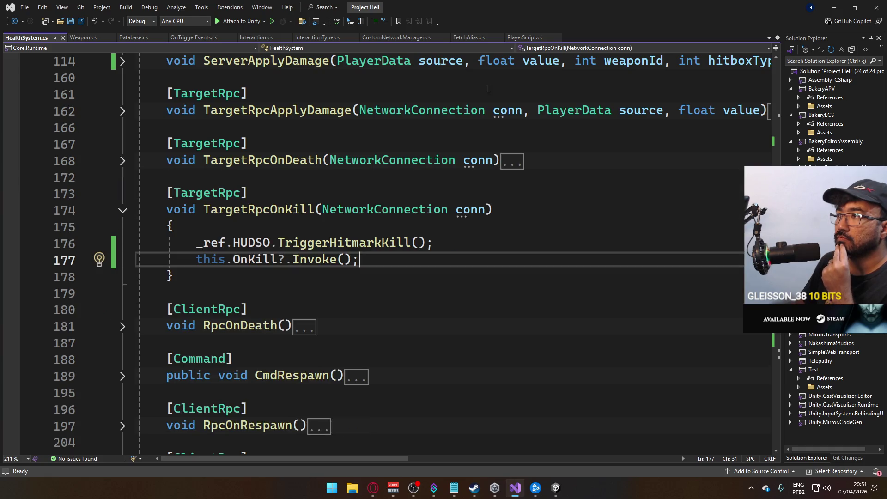
Step: Glance at PlayerScript.cs, then scroll HealthSystem.cs up to the OnKill UnityEvent declaration
left_click(525, 37)
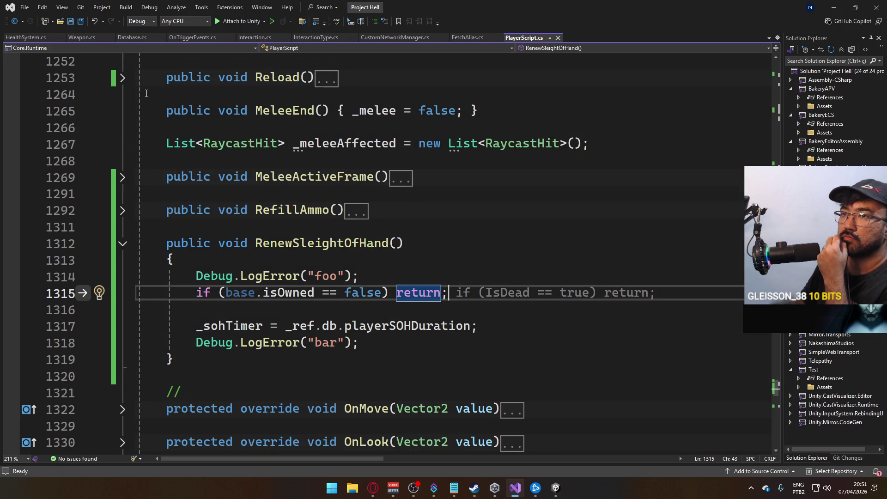
left_click(29, 37)
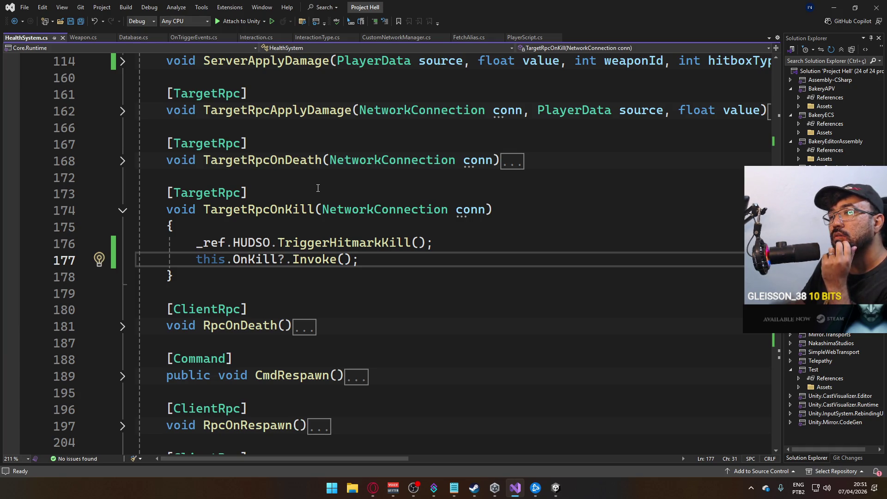
scroll(365, 217, "up", 2)
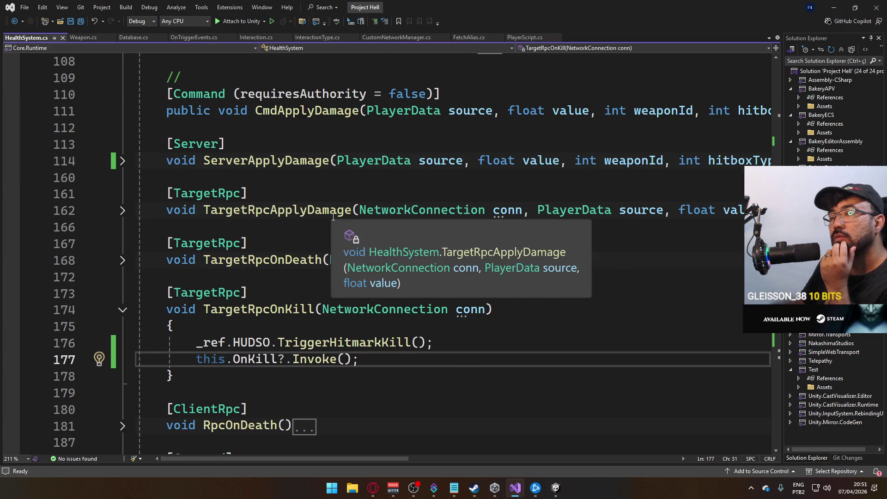
scroll(334, 217, "up", 6)
scroll(334, 217, "up", 3)
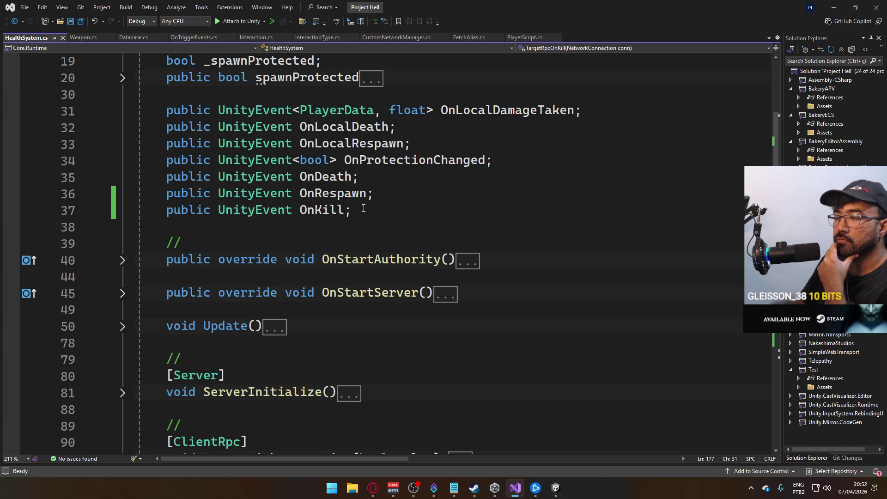
Step: Rename the OnKill event to OnLocalKill everywhere and save HealthSystem.cs
double_click(319, 209)
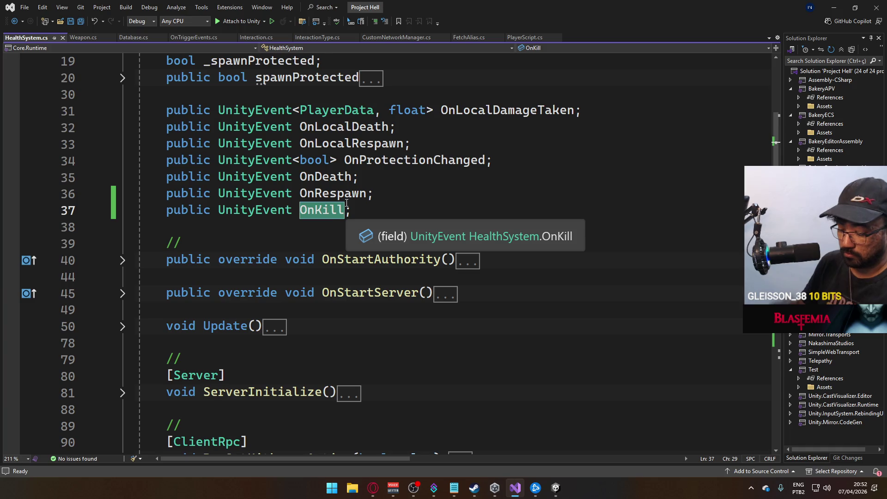
key("ctrl+r")
key("ctrl+r")
type("OnL")
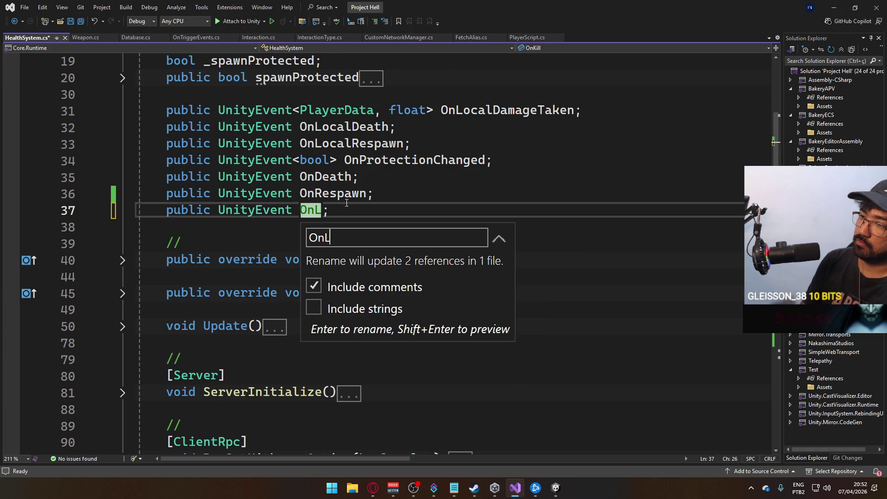
type("ocalKill")
key("Return")
key("ctrl+s")
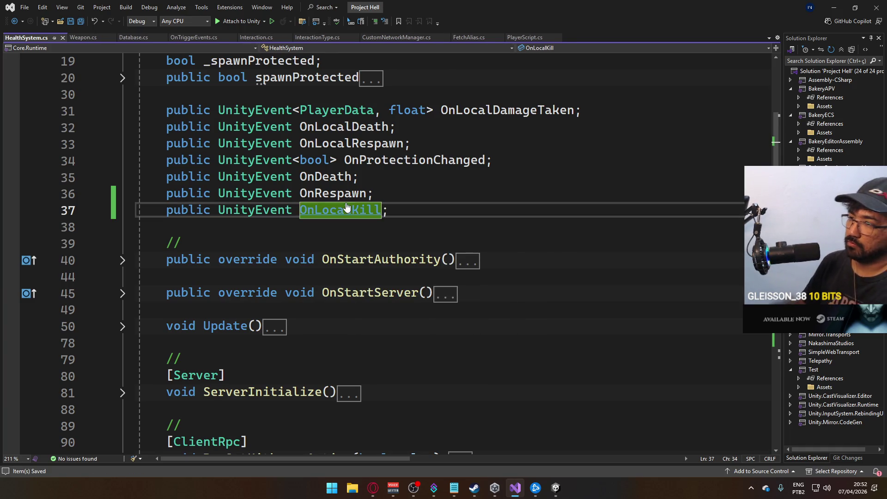
Step: Search HealthSystem.cs for TargetRpcOnKill and jump to where it is called
scroll(296, 243, "down", 10)
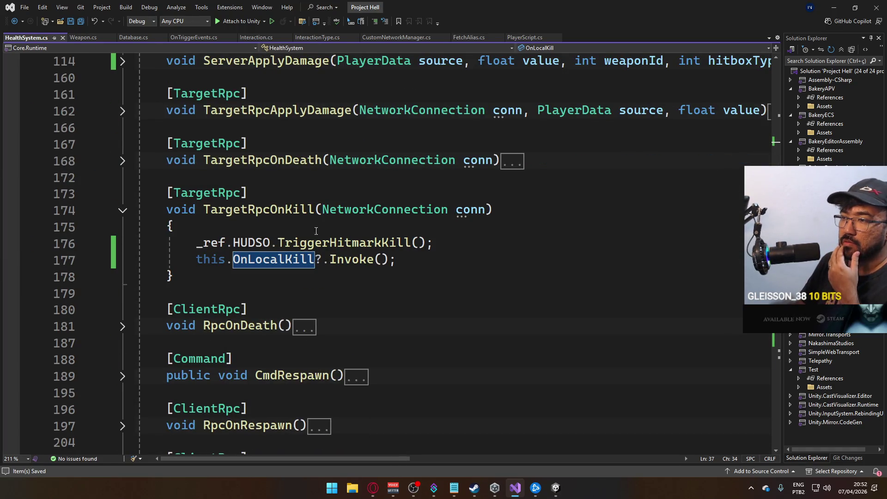
scroll(288, 239, "up", 5)
scroll(287, 239, "down", 5)
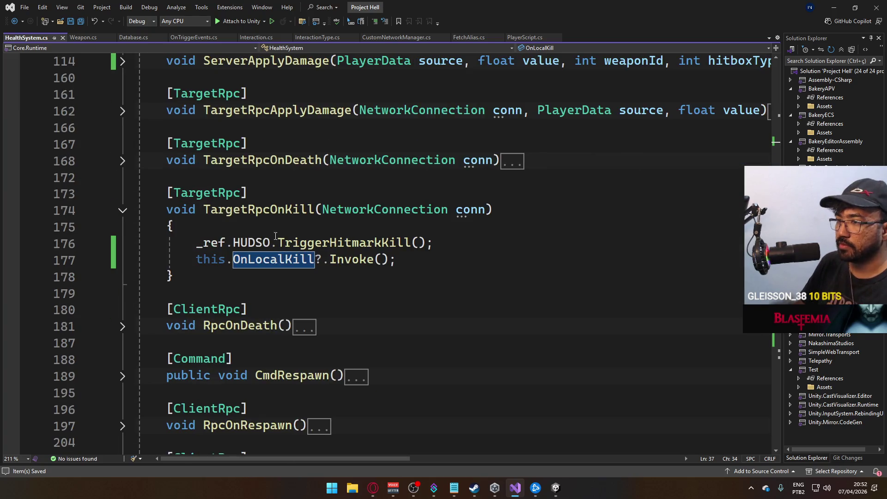
left_click(306, 206, "ctrl")
double_click(245, 253)
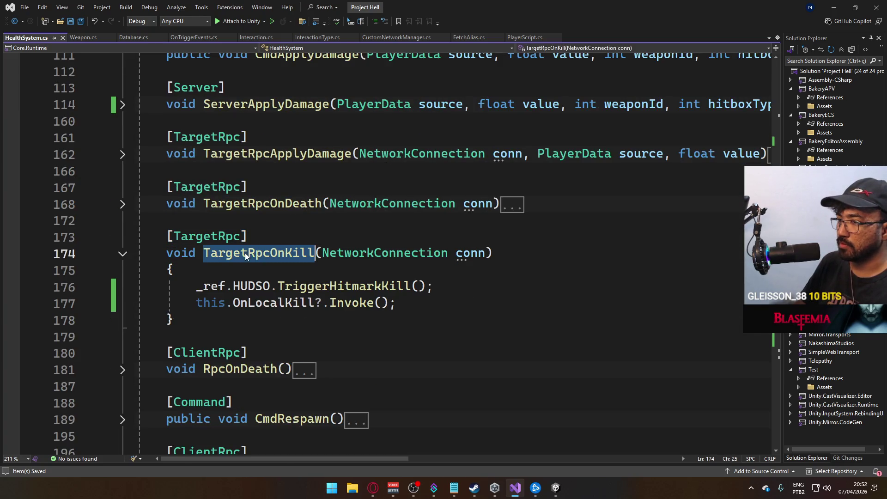
key("ctrl+f")
left_click(721, 71)
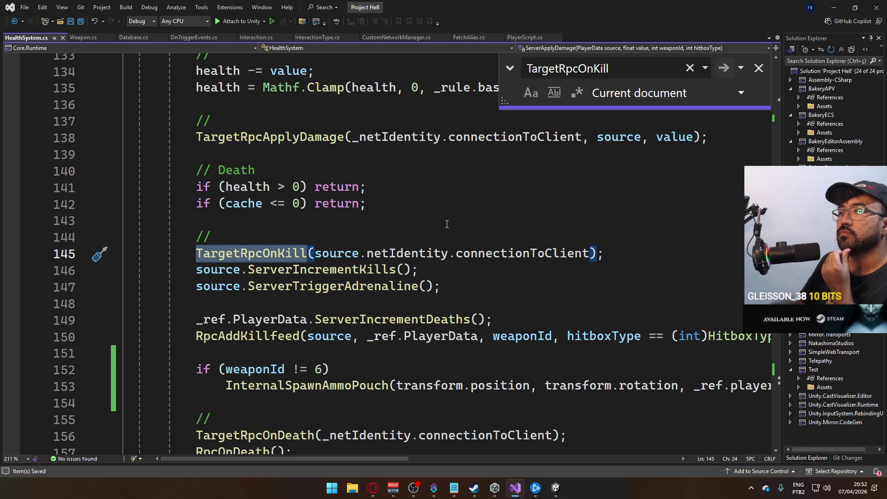
Step: Review the code around the TargetRpcOnKill call near the Death comment
scroll(447, 224, "up", 1)
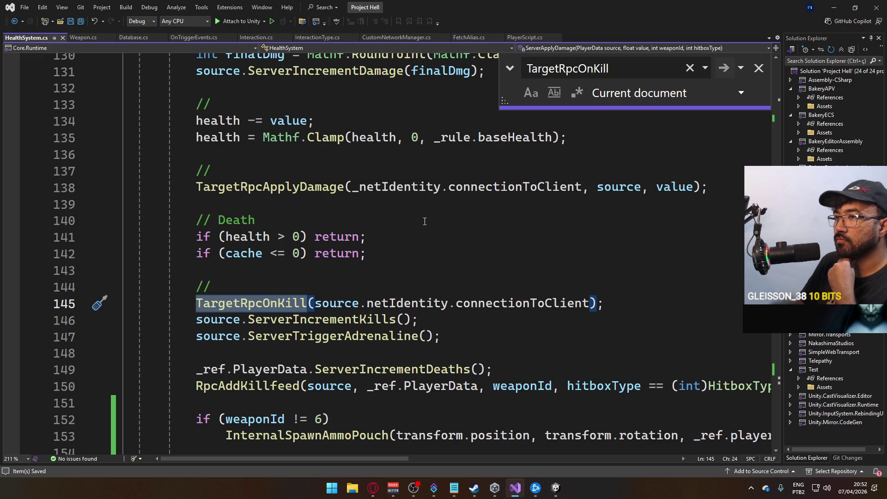
left_click(425, 221)
mouse_move(309, 184)
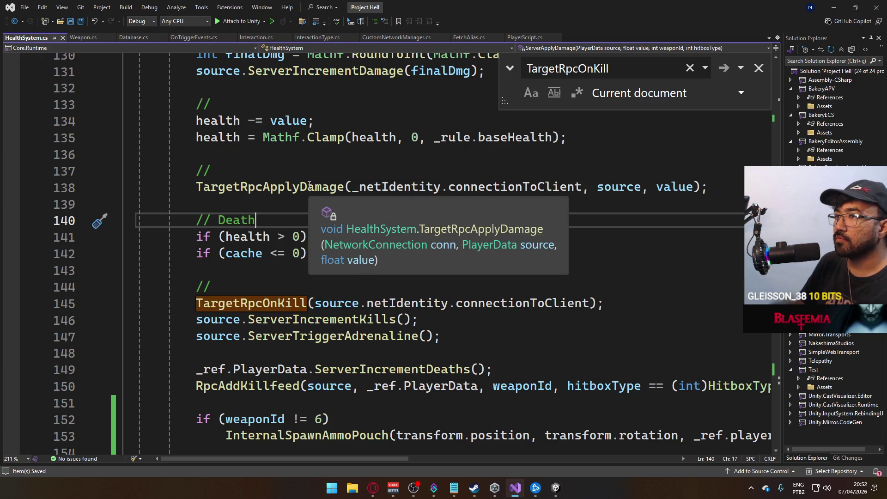
scroll(305, 222, "up", 3)
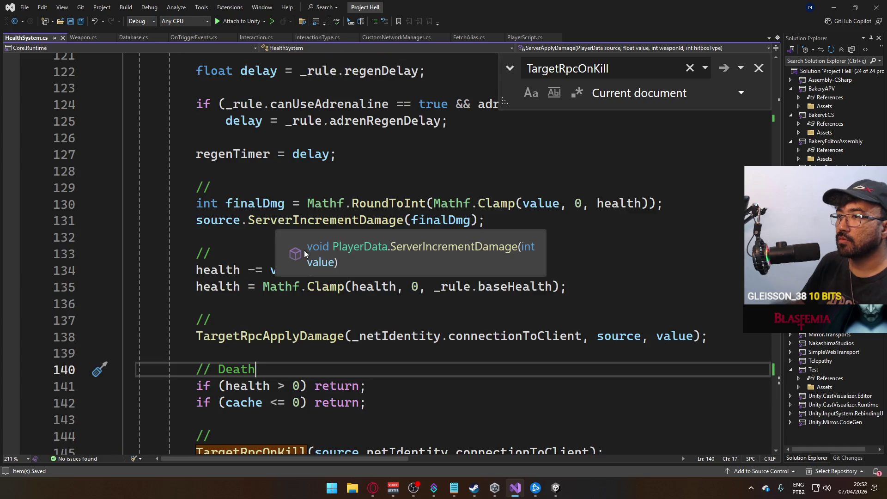
scroll(259, 192, "up", 1)
scroll(263, 203, "up", 3)
scroll(323, 251, "down", 6)
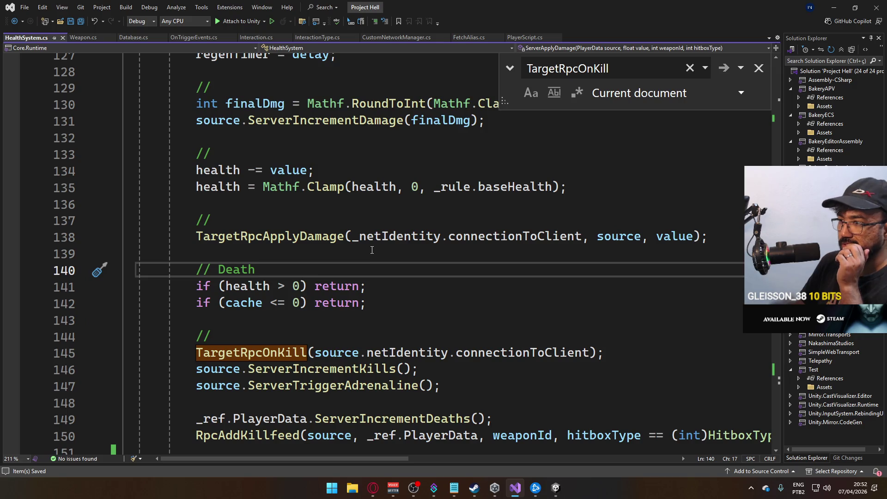
scroll(351, 244, "down", 2)
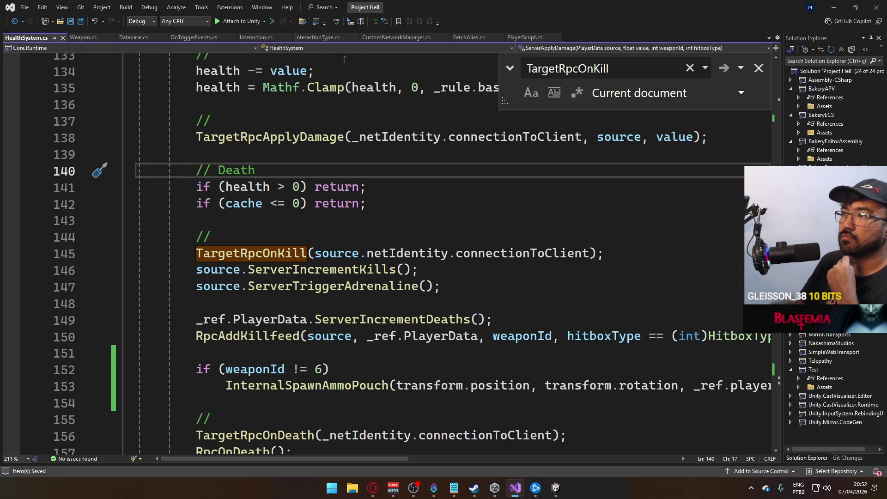
Step: Delete the isOwned early-return line from RenewSleightOfHand in PlayerScript.cs and return to Unity
left_click(524, 37)
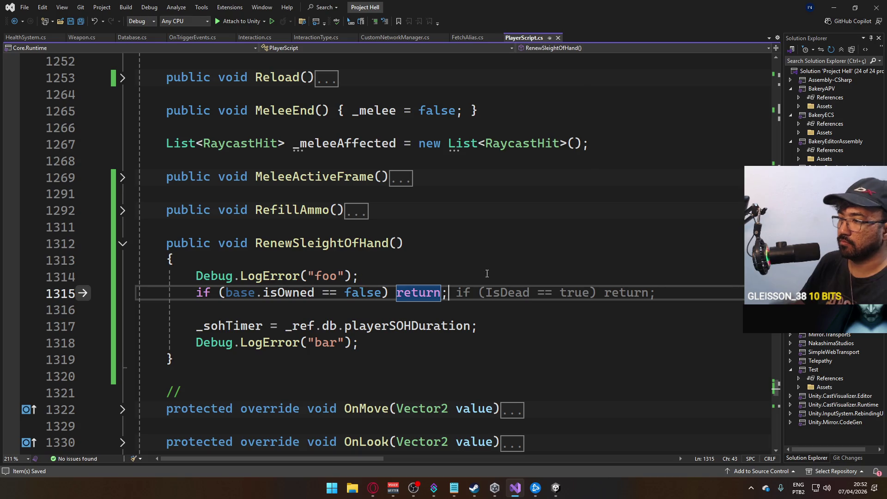
key("ctrl+x")
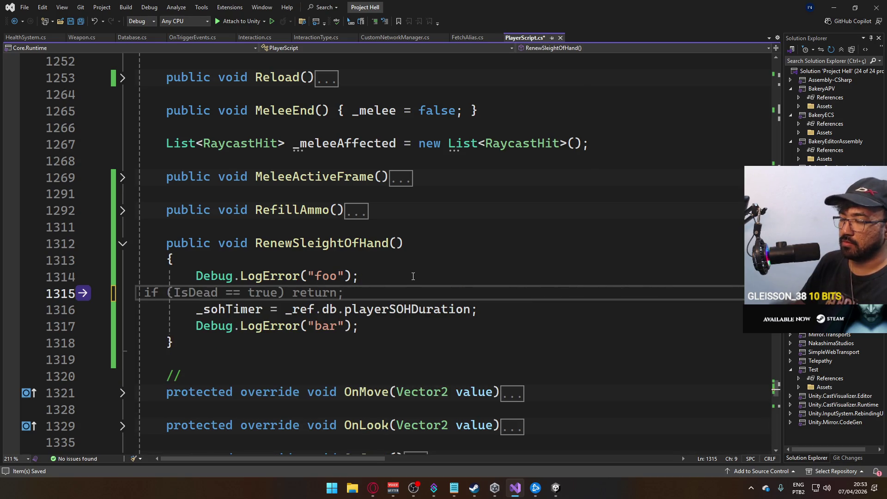
left_click(405, 281)
key("Delete")
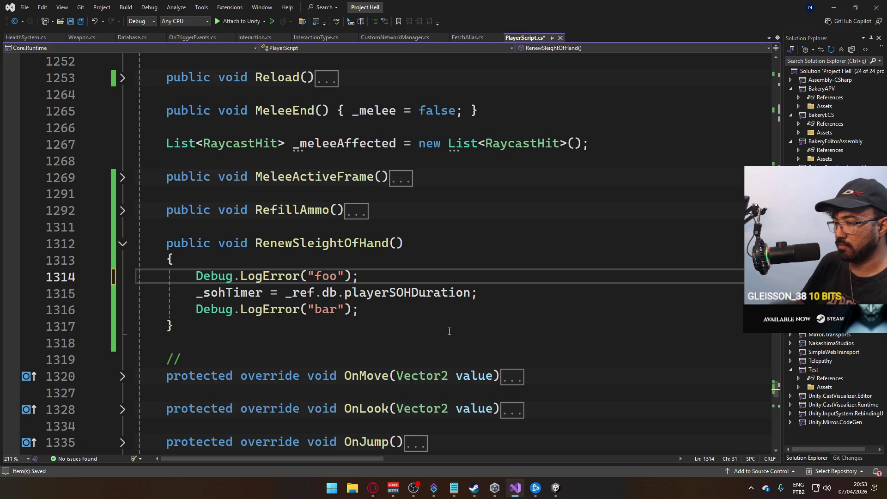
left_click(556, 487)
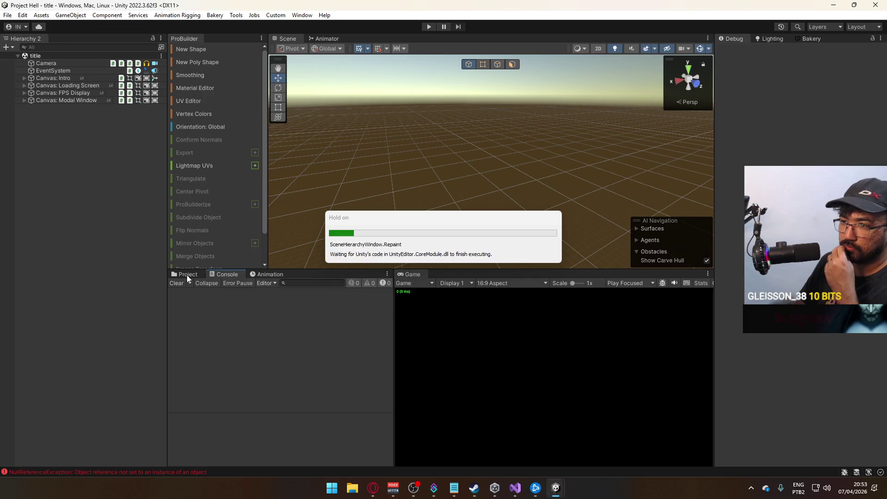
Step: Open the Player prefab and switch the Inspector from Debug to Normal mode
left_click(188, 275)
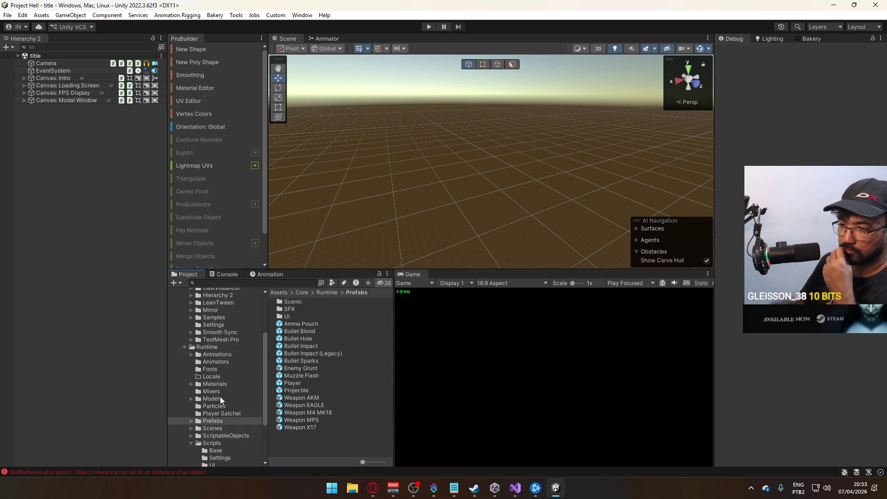
double_click(306, 383)
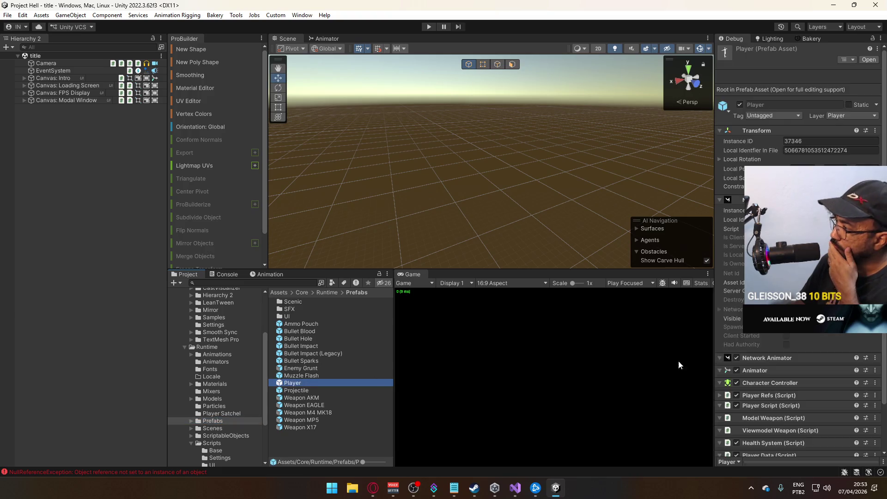
scroll(817, 365, "down", 10)
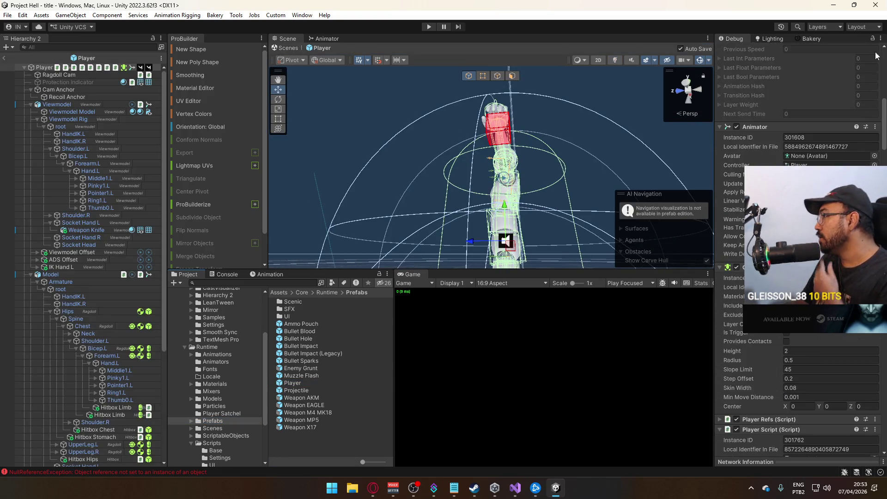
left_click(882, 38)
left_click(777, 69)
scroll(800, 370, "down", 15)
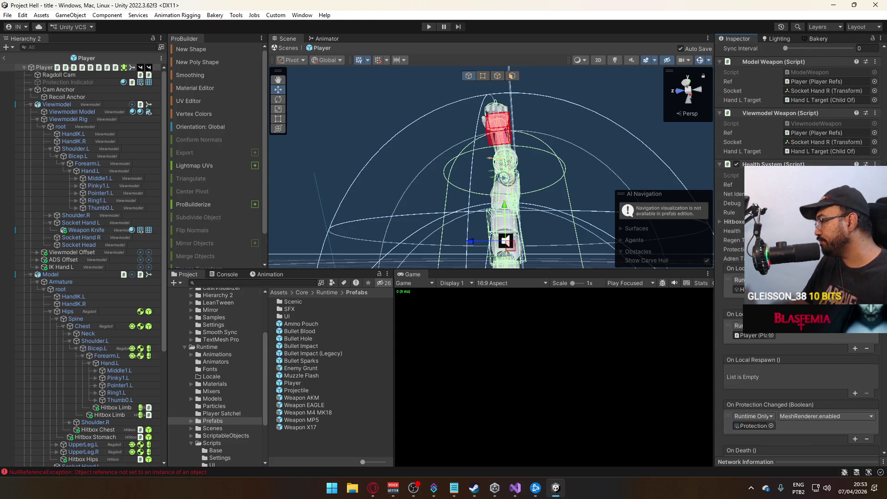
scroll(799, 370, "down", 8)
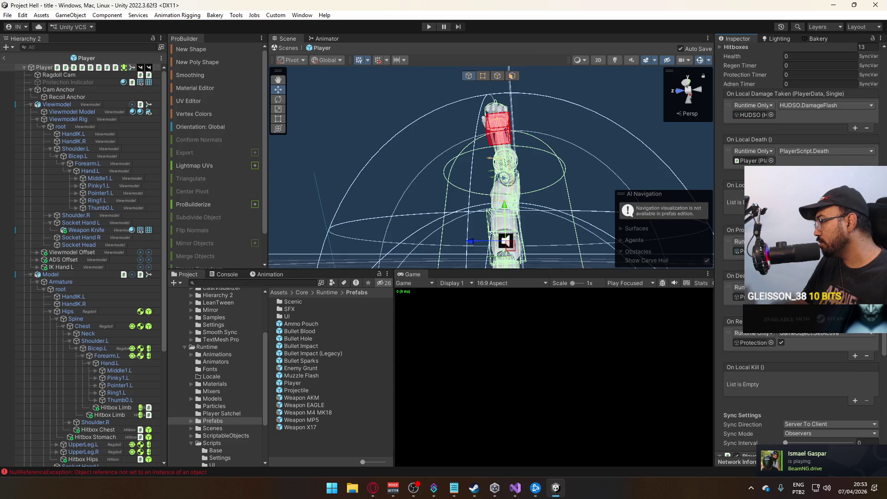
Step: Add an On Local Kill response targeting Player with PlayerScript.RenewSleightOfHand, then exit prefab mode
left_click(854, 400)
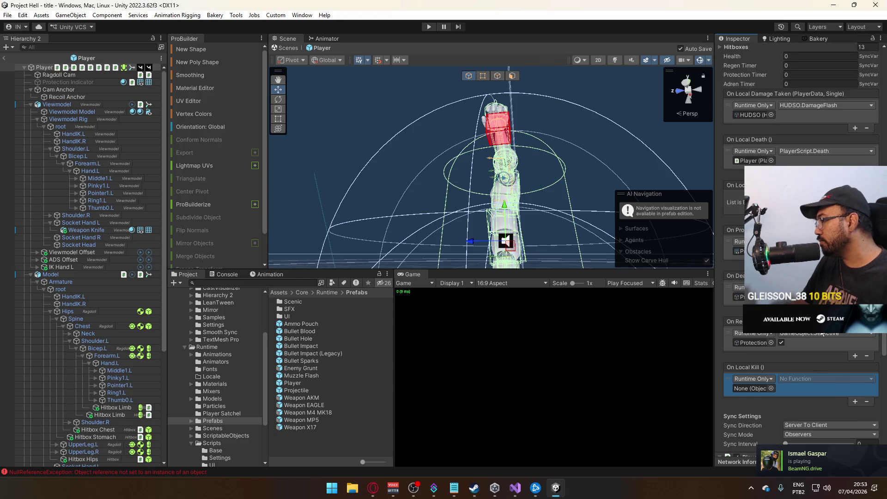
scroll(786, 278, "up", 7)
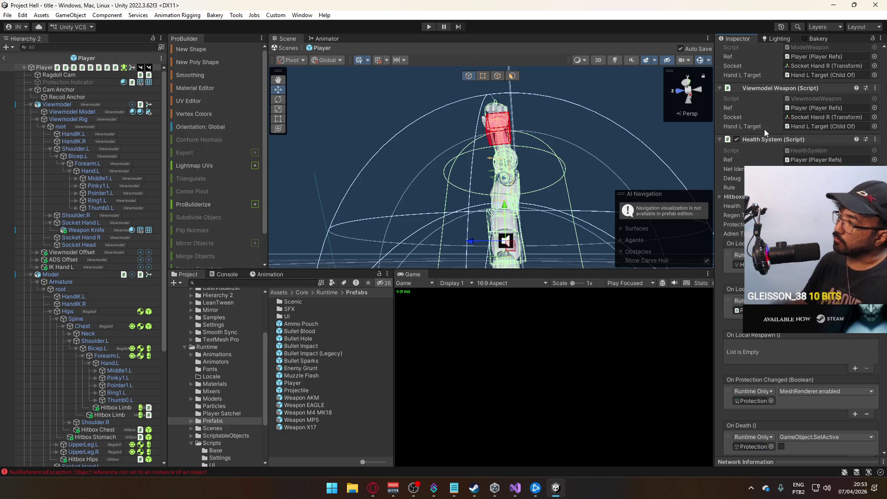
scroll(764, 129, "up", 10)
scroll(758, 120, "up", 12)
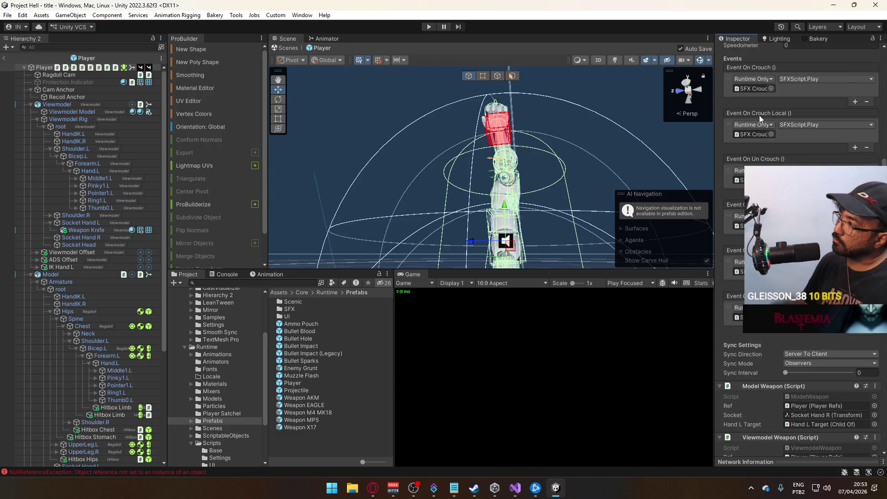
scroll(783, 425, "down", 20)
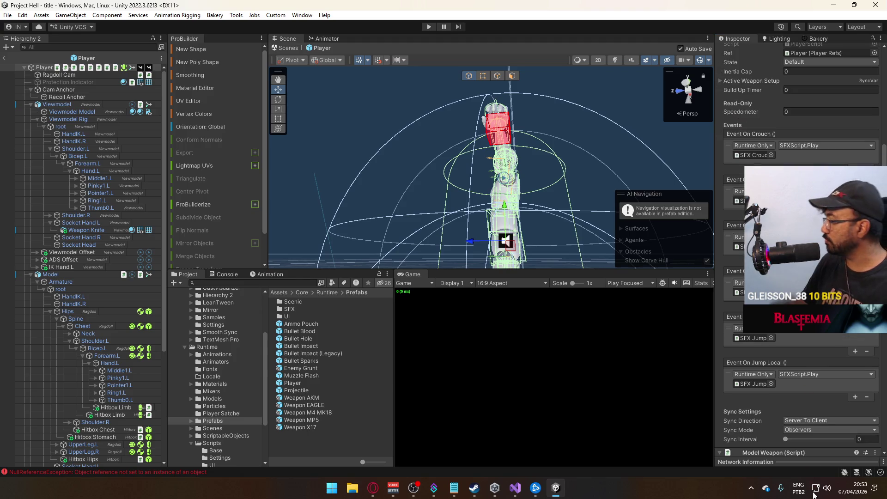
scroll(784, 416, "down", 8)
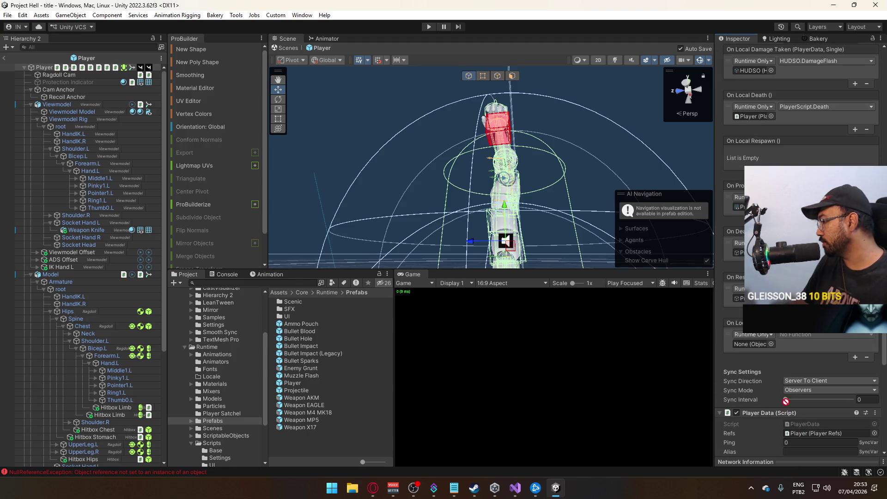
left_click_drag(763, 351, 764, 345)
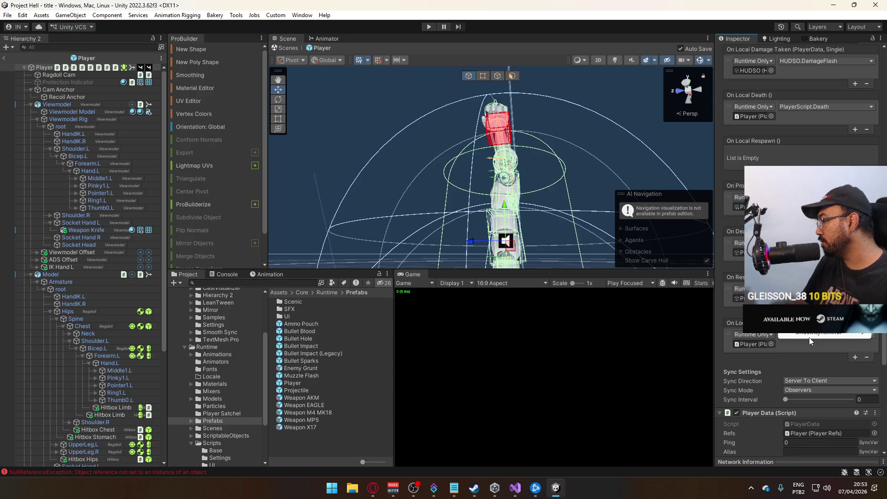
left_click(809, 336)
mouse_move(809, 295)
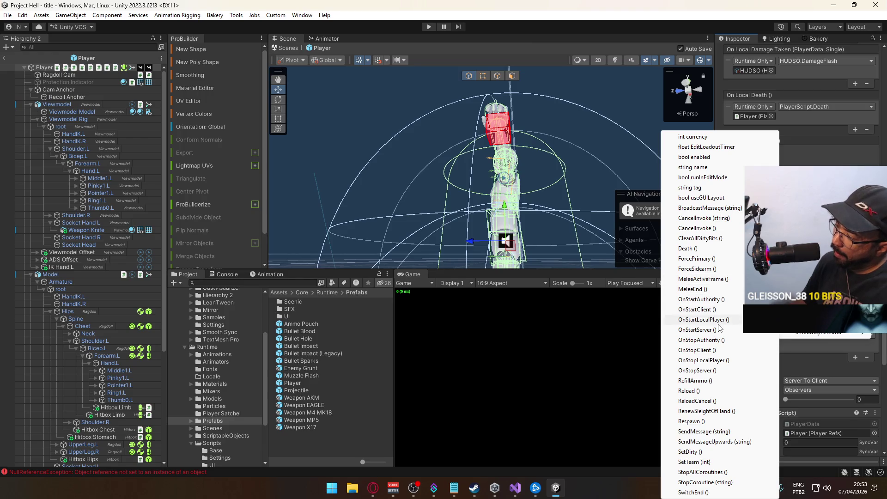
left_click(707, 411)
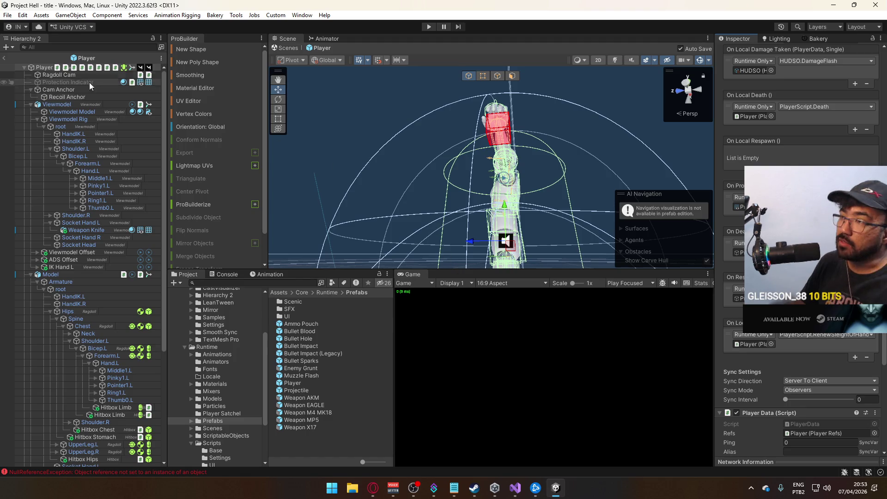
left_click(5, 57)
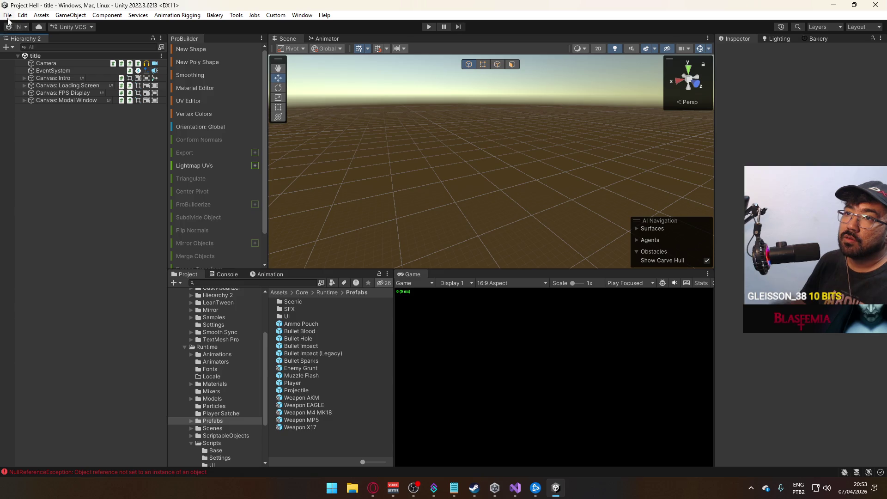
Step: Rebuild and launch Project Hell with File > Build And Run, reaching its v0.0.32 main menu
left_click(7, 14)
left_click(70, 140)
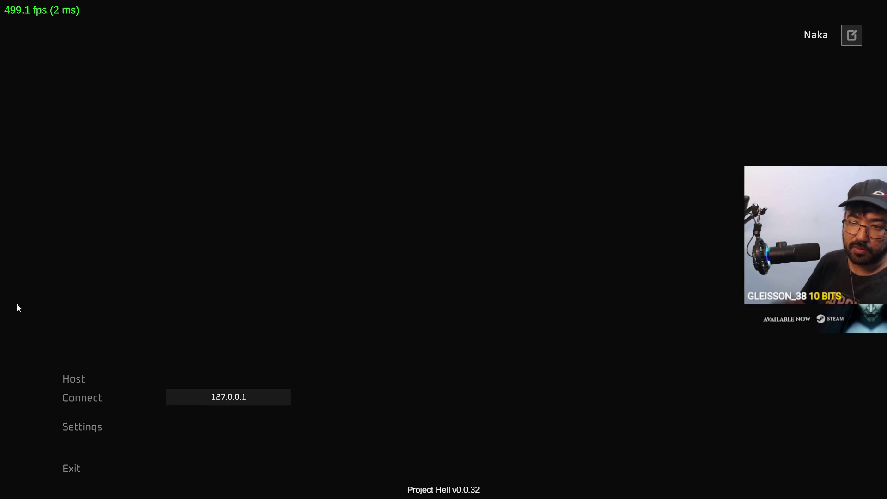
key("super")
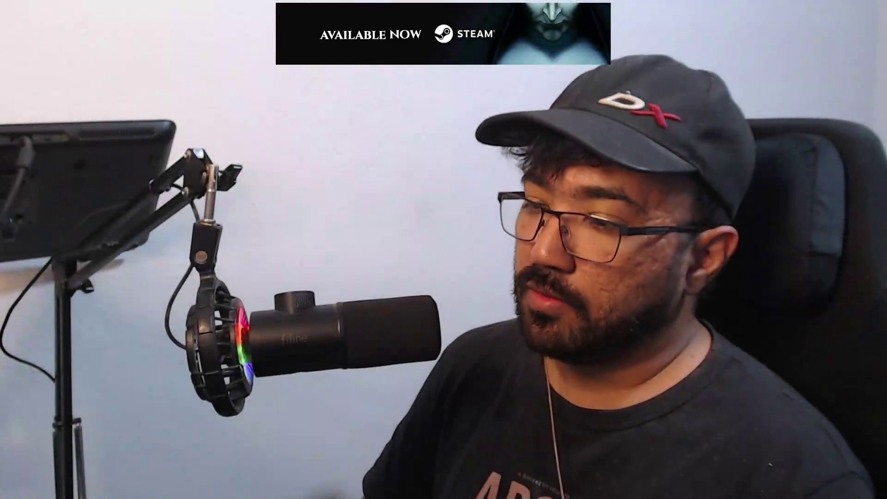
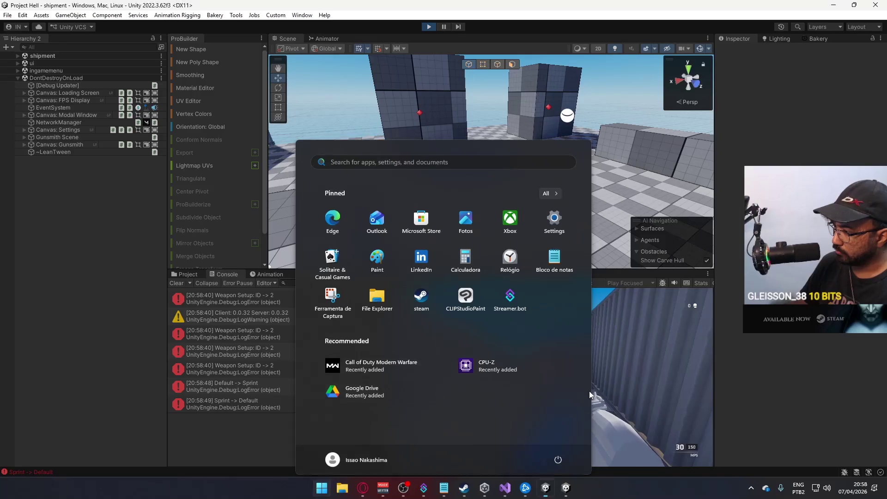
Step: Fire the weapon and sprint toward the checkered cube, then release game control
left_click(589, 391)
left_click(568, 345)
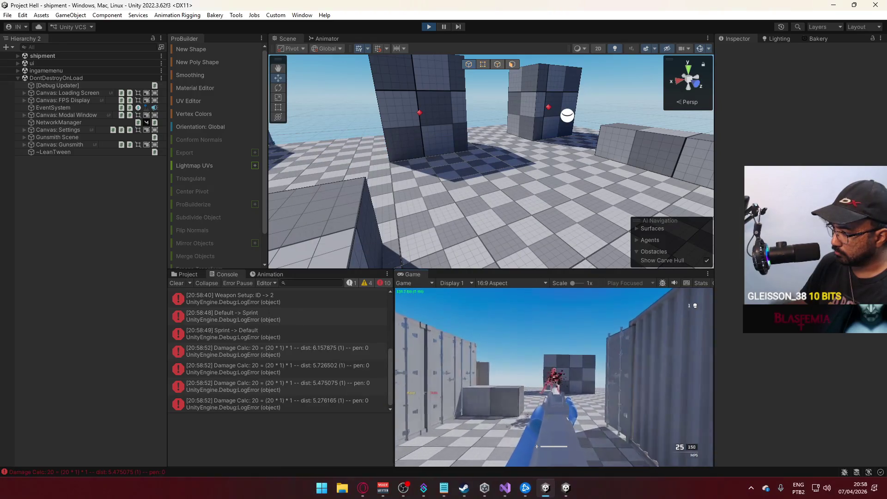
key("w")
key("w")
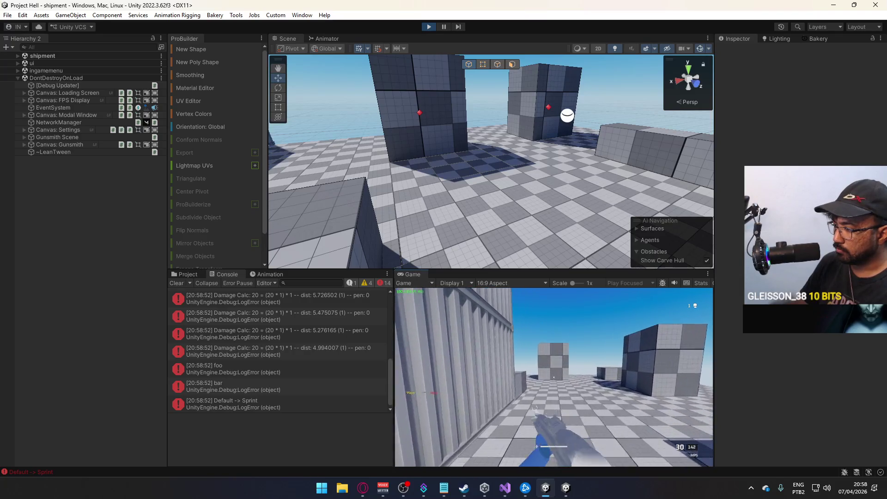
key("super")
key("super")
Step: Select shipment > Player > Viewmodel and show its live parameters in the Animator
left_click(18, 56)
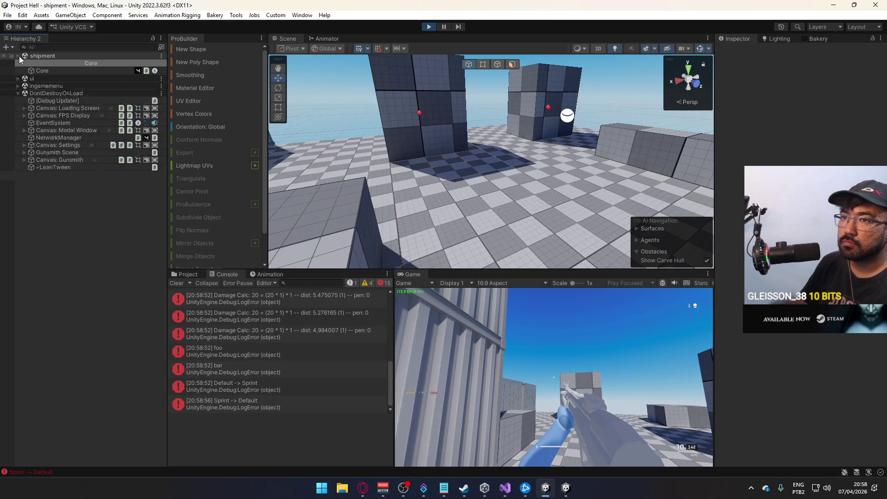
left_click(24, 137)
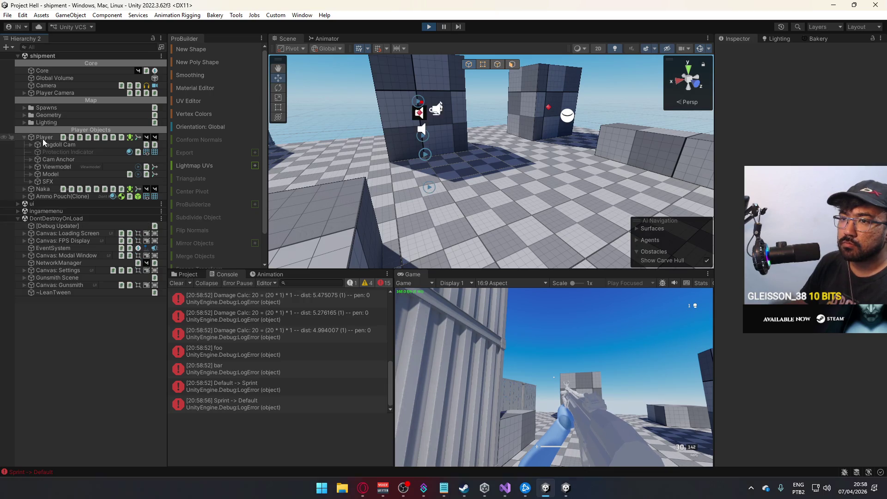
left_click(51, 167)
left_click(323, 38)
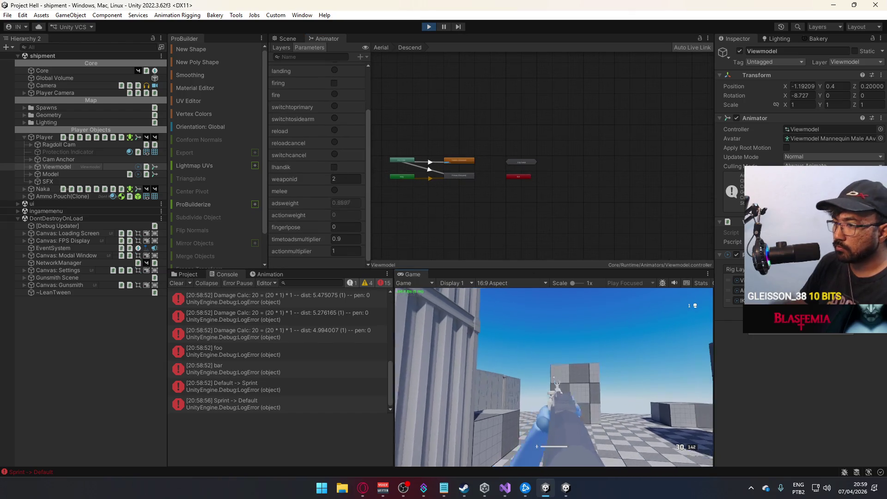
Step: Run through the container corridor, shoot the red dummy and reload
left_click(554, 377)
key("w")
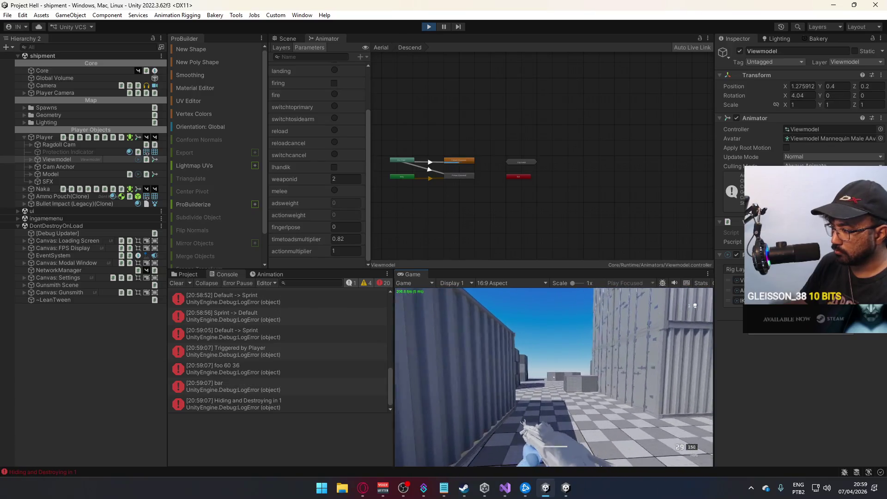
key("w")
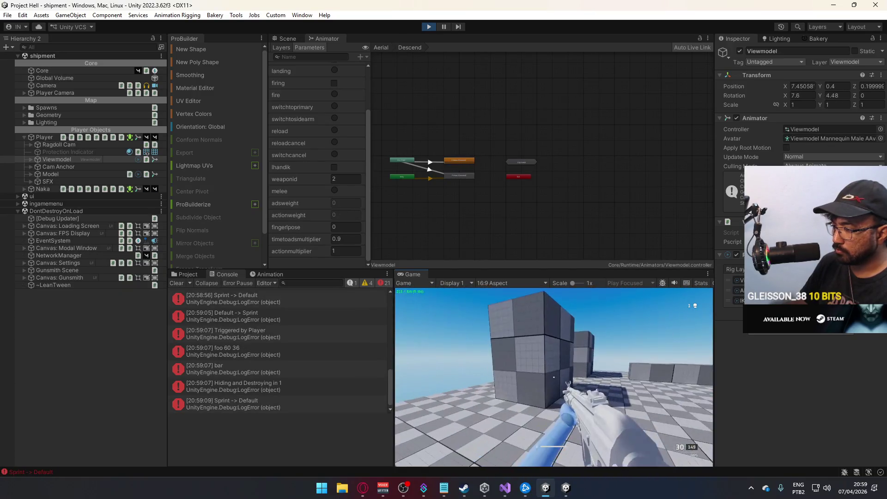
key("w")
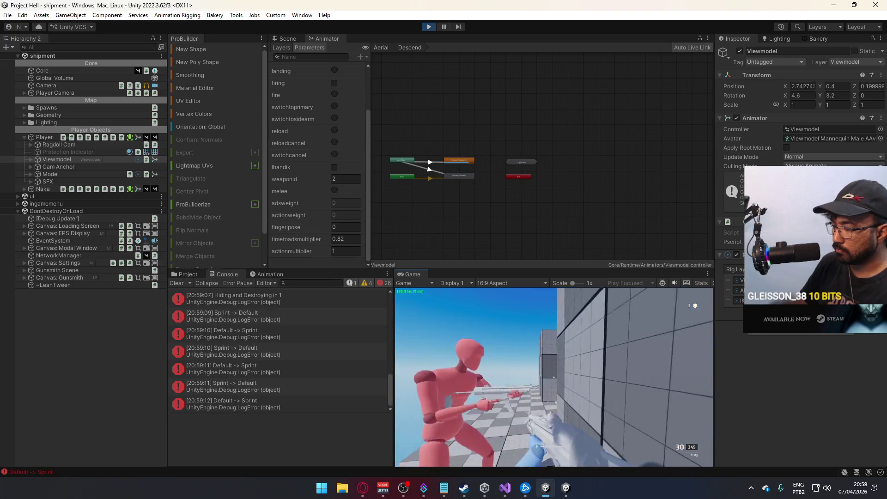
left_click(554, 377)
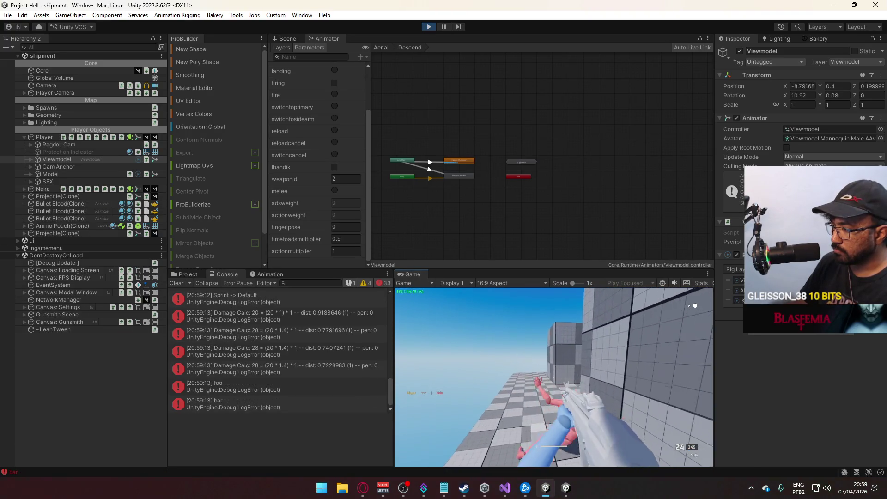
key("r")
Step: Sprint past the cube and through the open container, then shoot the enemy dead
key("w")
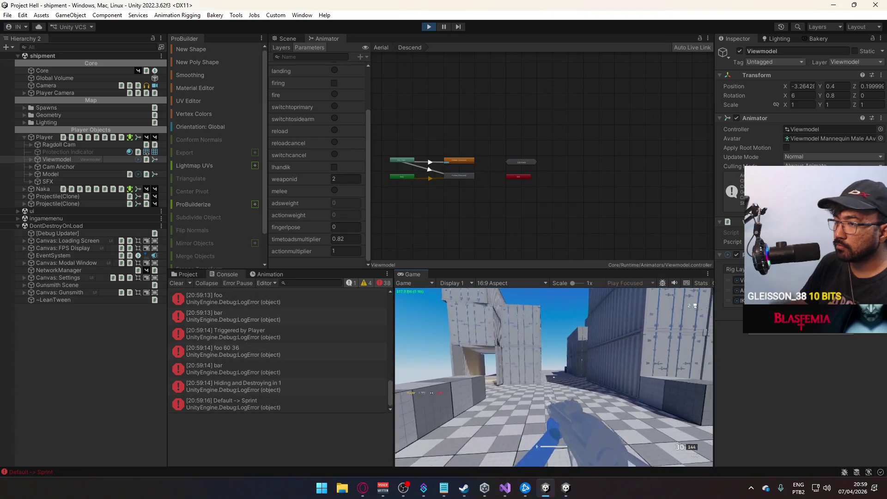
key("w")
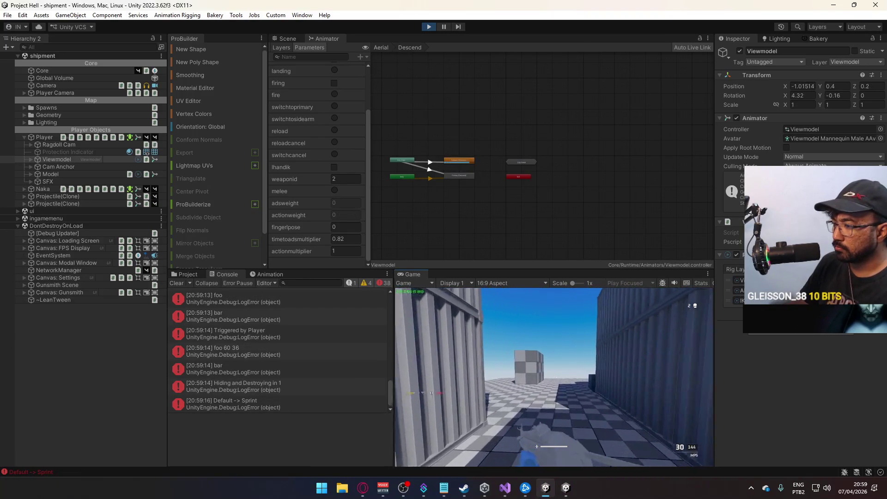
key("w")
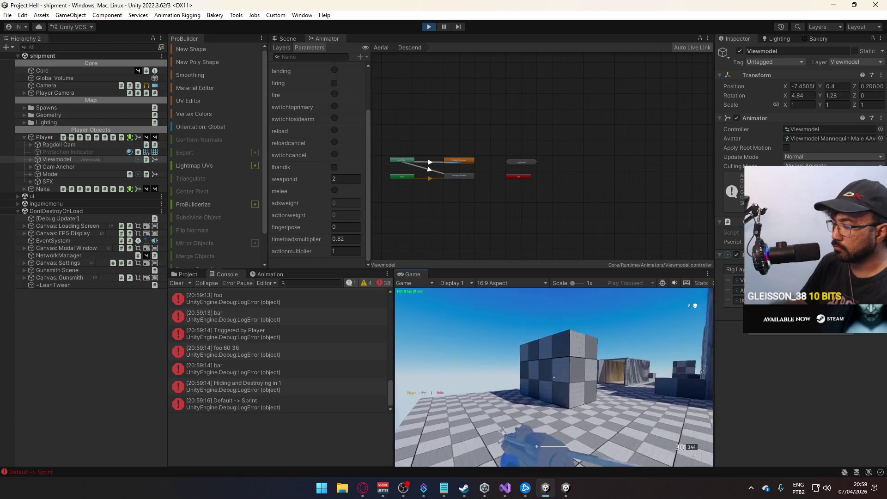
key("w")
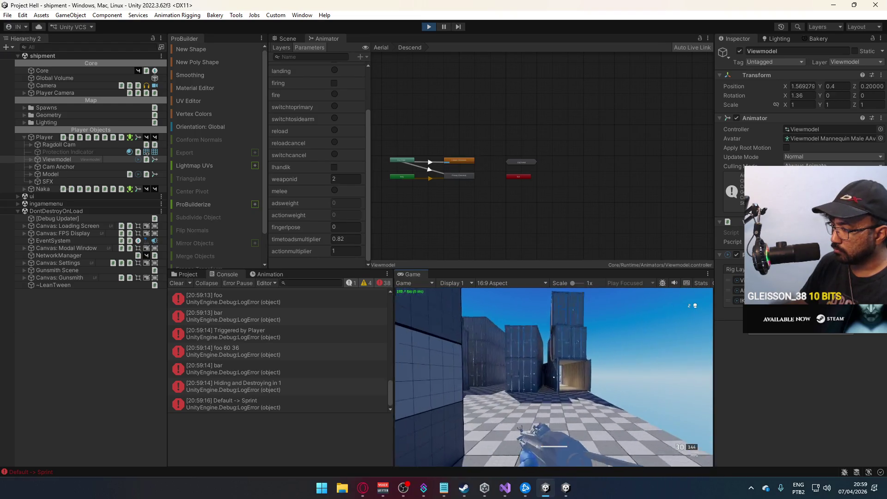
key("w")
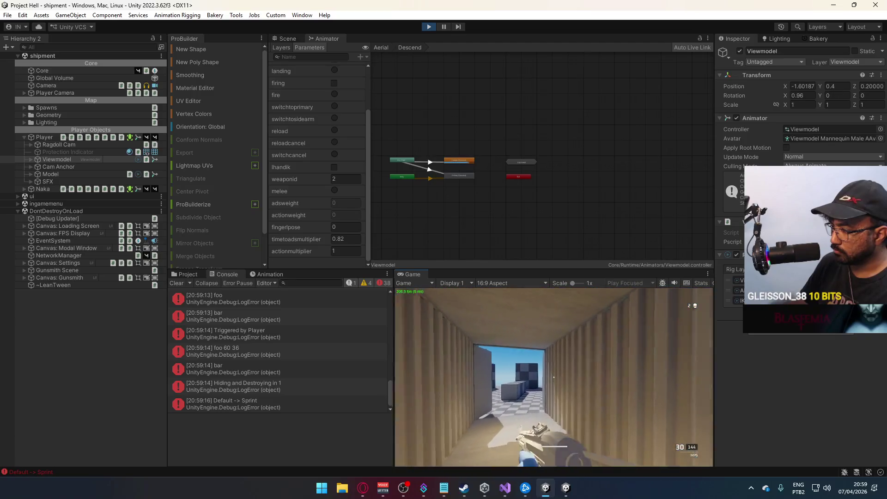
key("w")
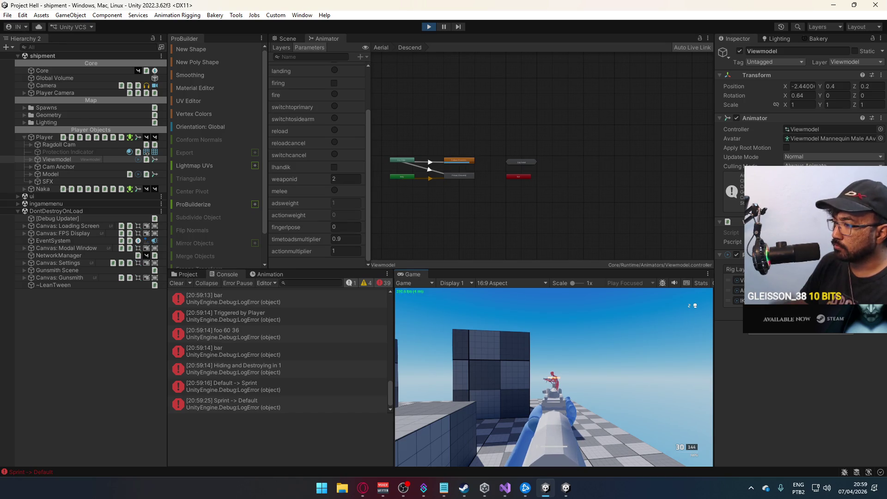
left_click(554, 378)
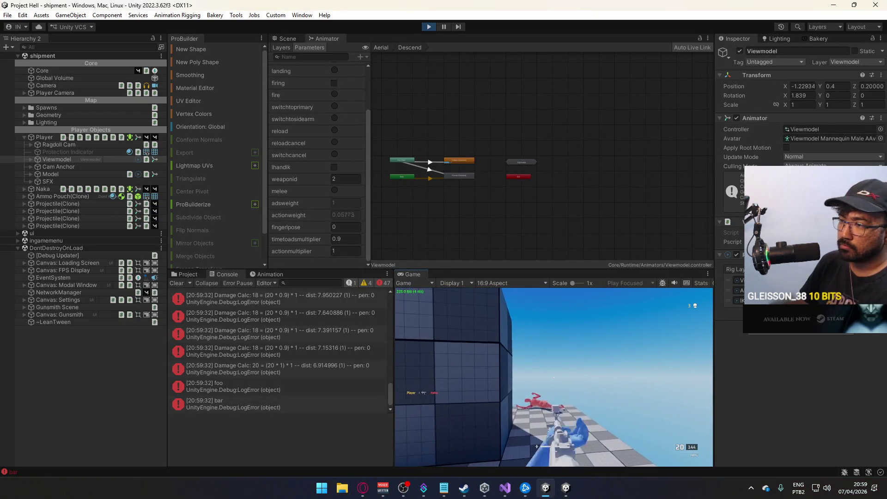
Step: Release the game cursor and select Player in the Hierarchy
key("super")
key("Escape")
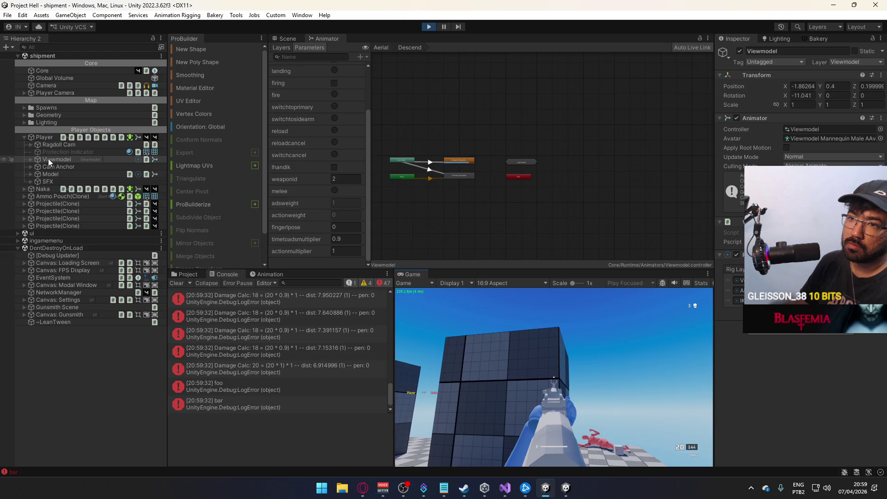
left_click(47, 138)
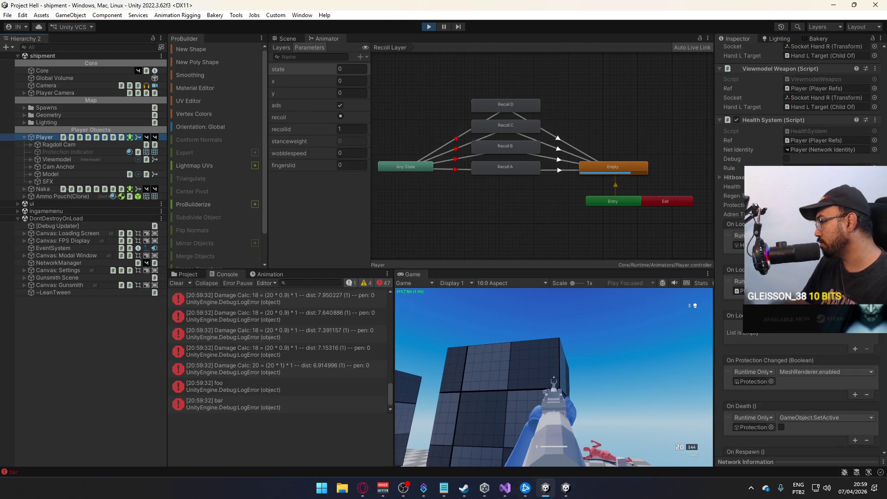
Step: Scroll the Player Inspector through the Health System and Player Data kill events
scroll(801, 249, "down", 15)
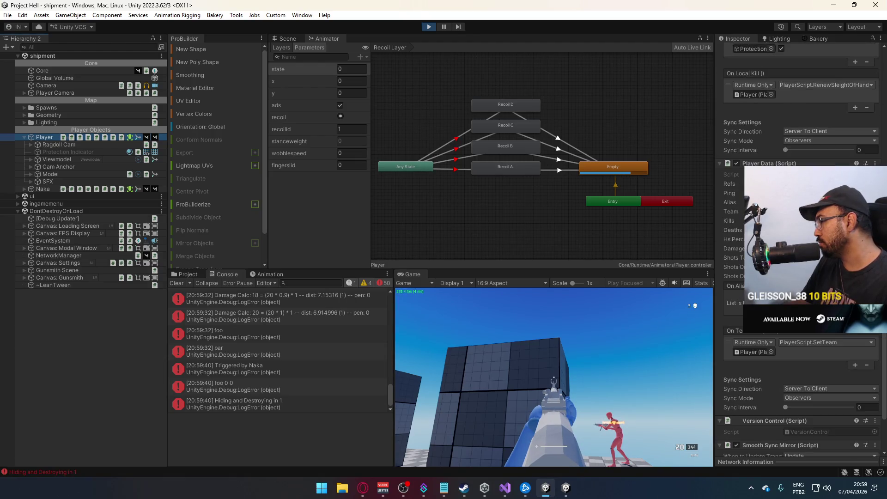
scroll(801, 250, "up", 15)
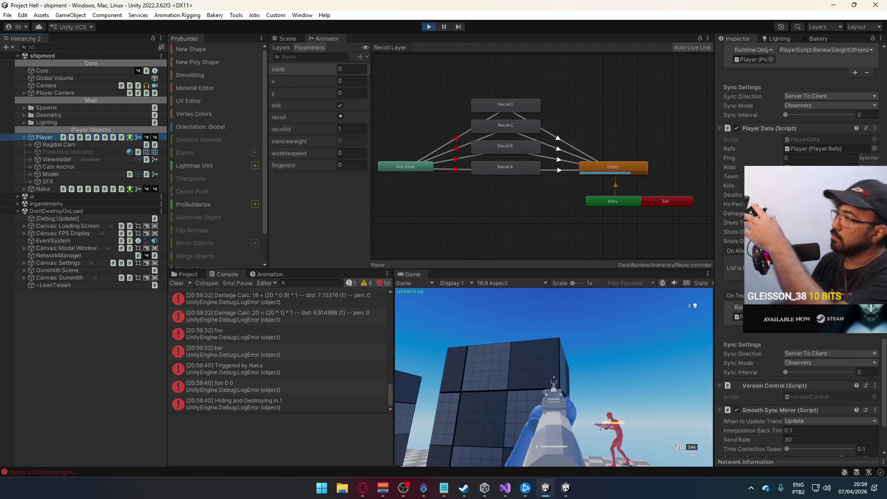
scroll(801, 249, "down", 5)
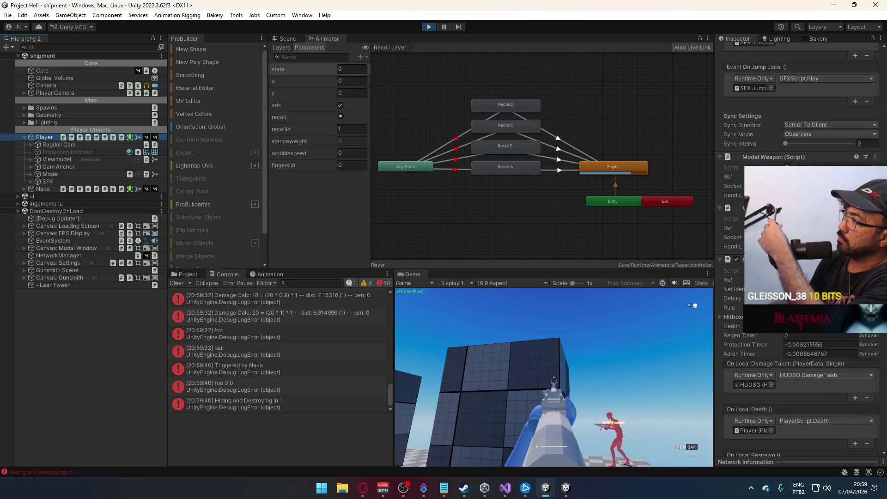
scroll(801, 249, "down", 5)
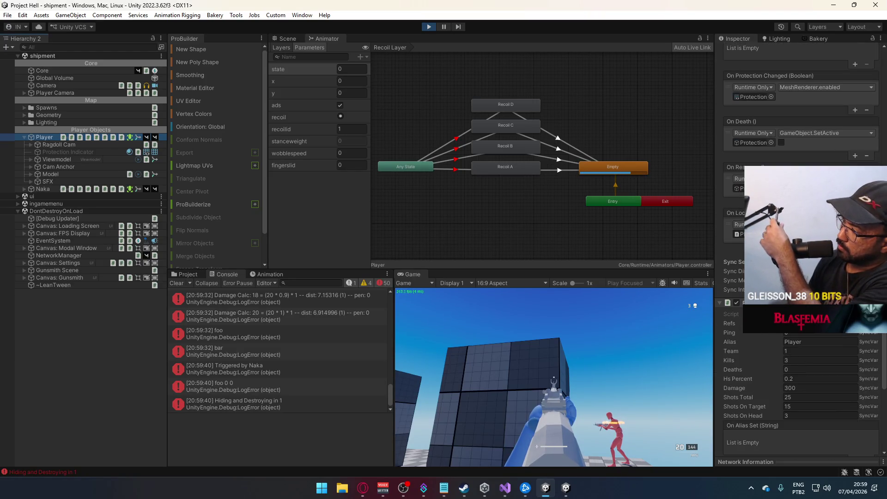
scroll(801, 249, "up", 3)
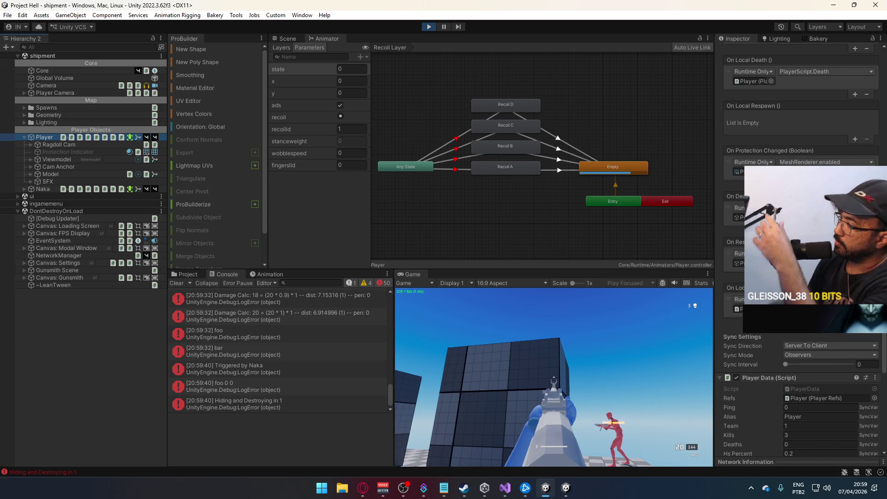
Step: Switch the Inspector to Debug view, then fire at the enemy again
left_click(881, 39)
left_click(772, 83)
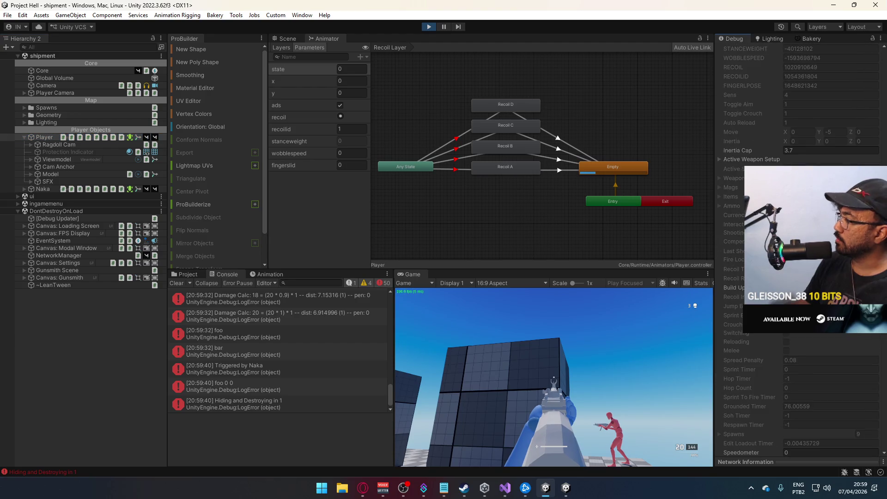
scroll(799, 249, "down", 3)
left_click(578, 380)
key("w")
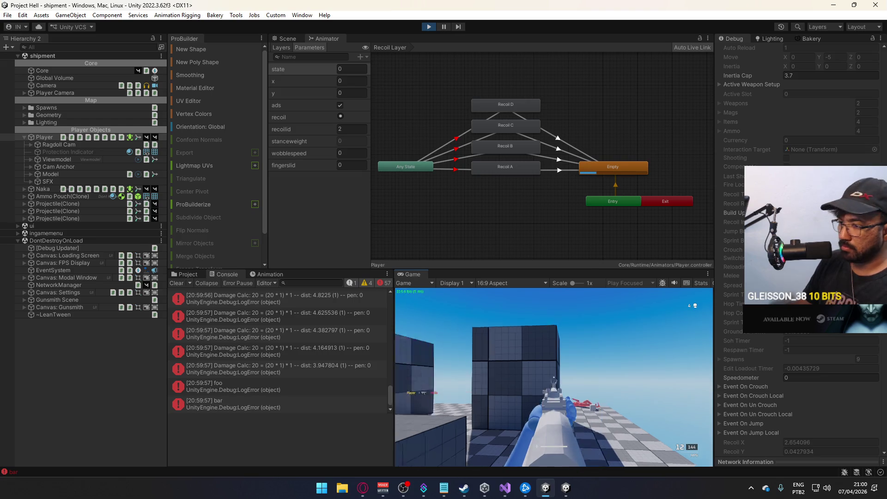
Step: Inspect the ScriptableObjects Database asset's settings, then stop Play mode
left_click(187, 275)
left_click(225, 436)
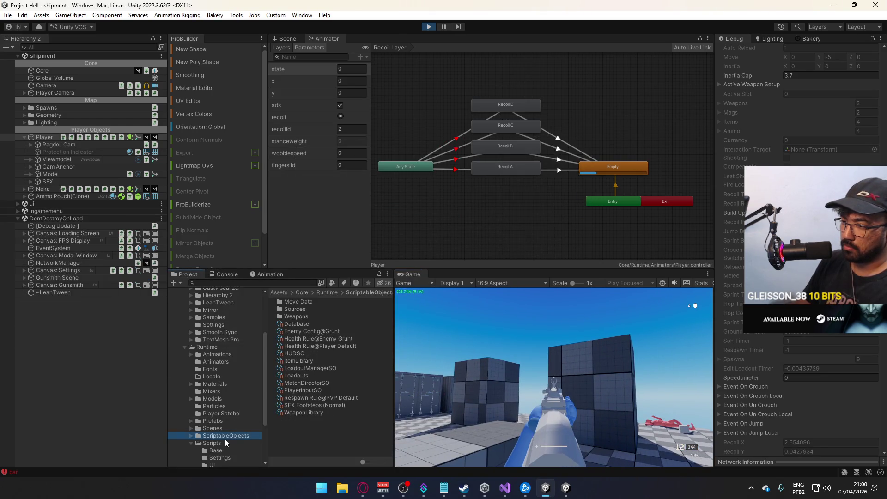
left_click(306, 323)
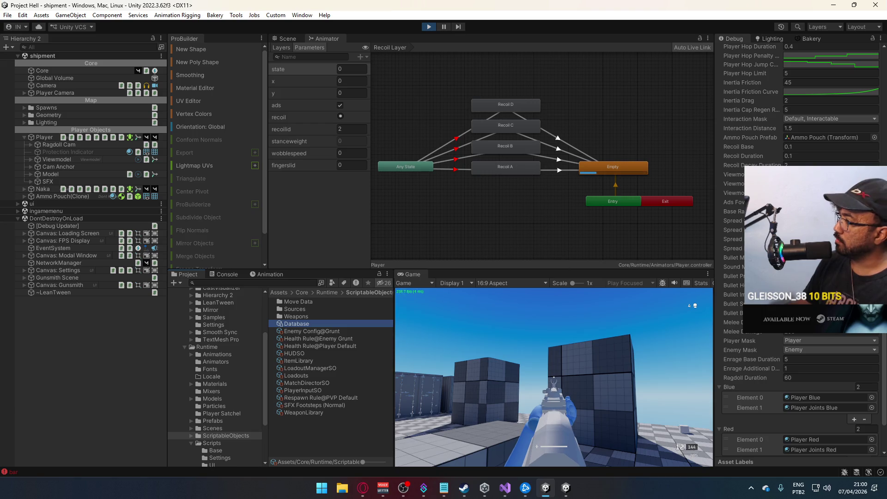
scroll(800, 277, "up", 10)
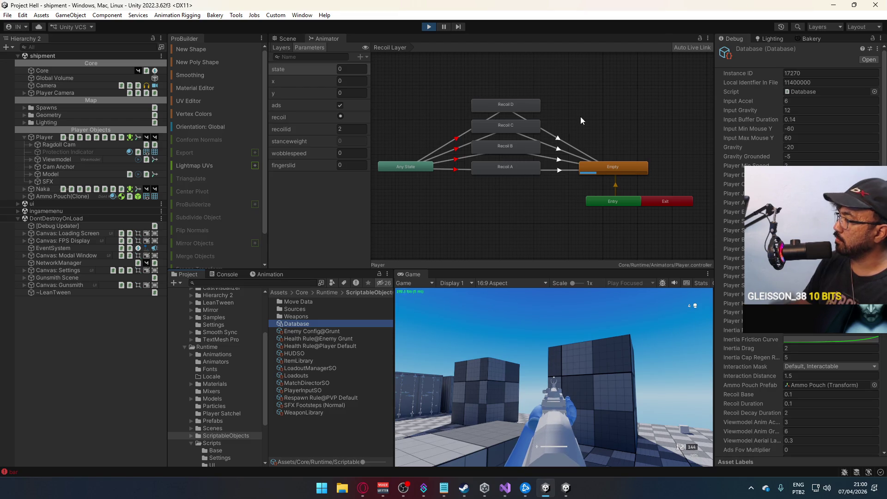
left_click(429, 26)
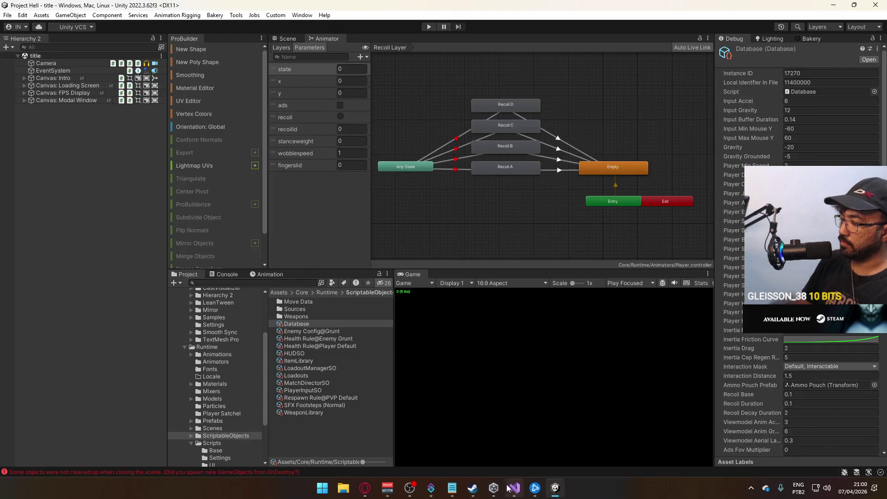
Step: Copy the _ref.db.playerSOHDuration expression in PlayerScript.cs
left_click(508, 489)
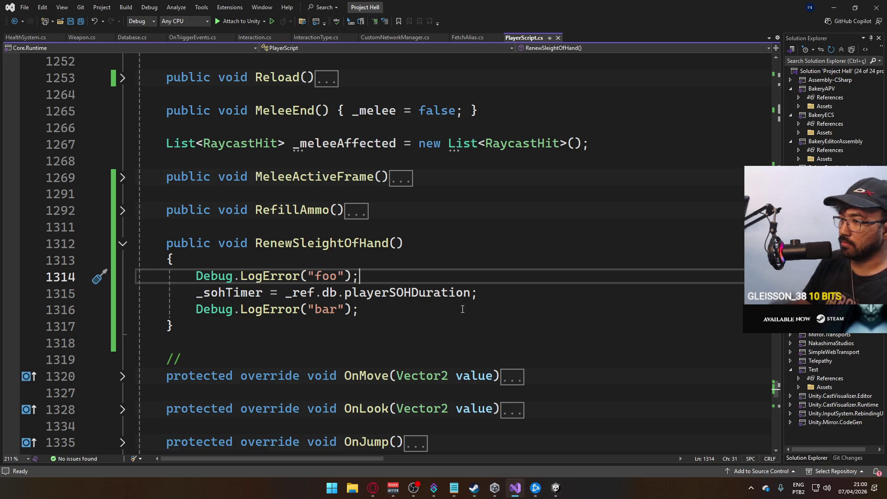
double_click(407, 293)
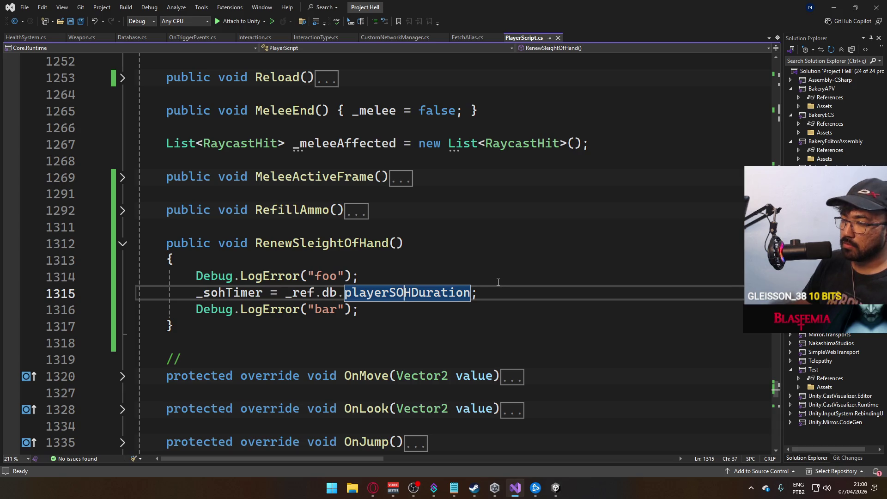
key("ctrl+shift+Left")
key("ctrl+shift+Left")
key("ctrl+shift+Left")
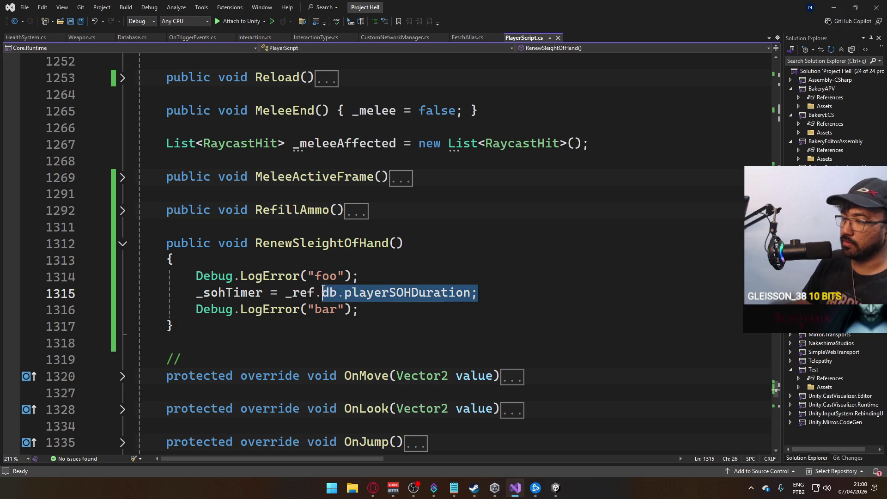
Step: Log "foo " + _ref.db.playerSOHDuration, save the file, and search for _sohTimer
left_click(338, 276)
type("\" +")
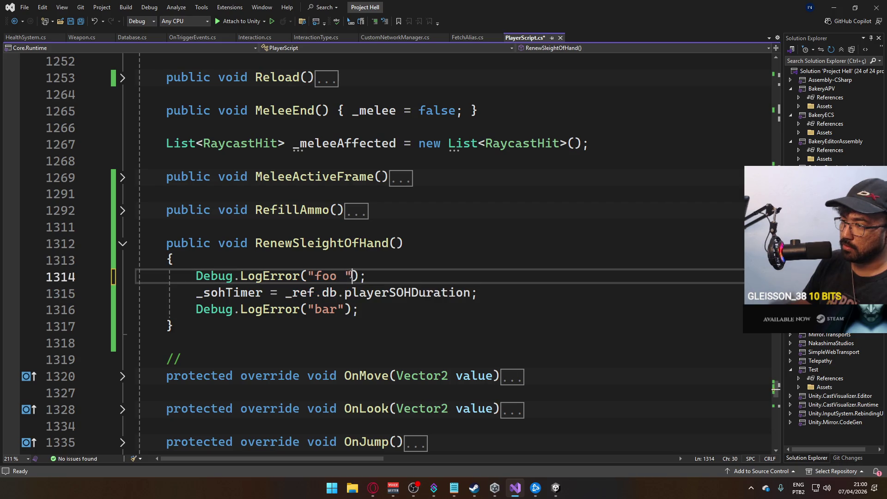
type("_ref.db.playerSOHDuration;")
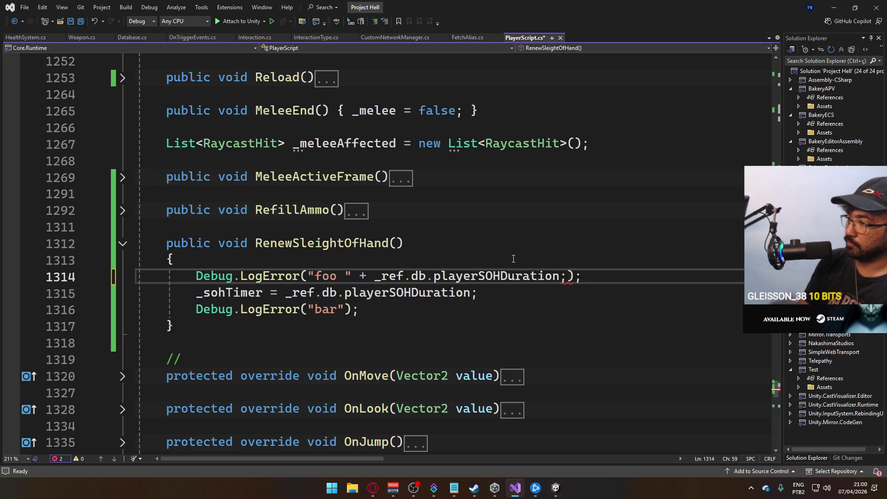
key("BackSpace")
key("ctrl+s")
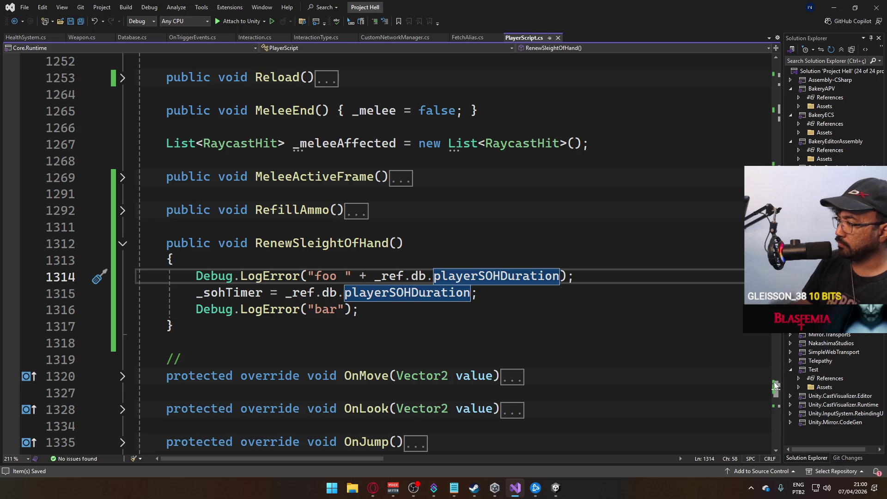
double_click(229, 292)
key("ctrl+f")
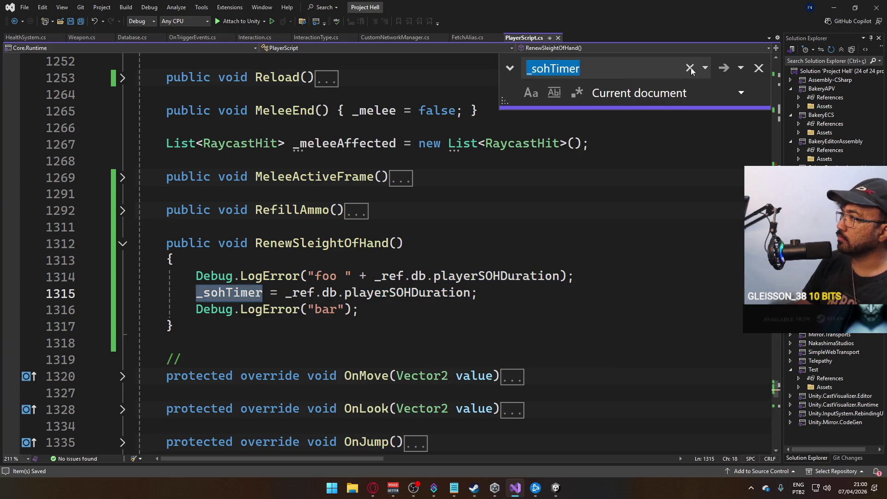
Step: Step through _sohTimer matches to its use at line 351
left_click(725, 67)
left_click(725, 68)
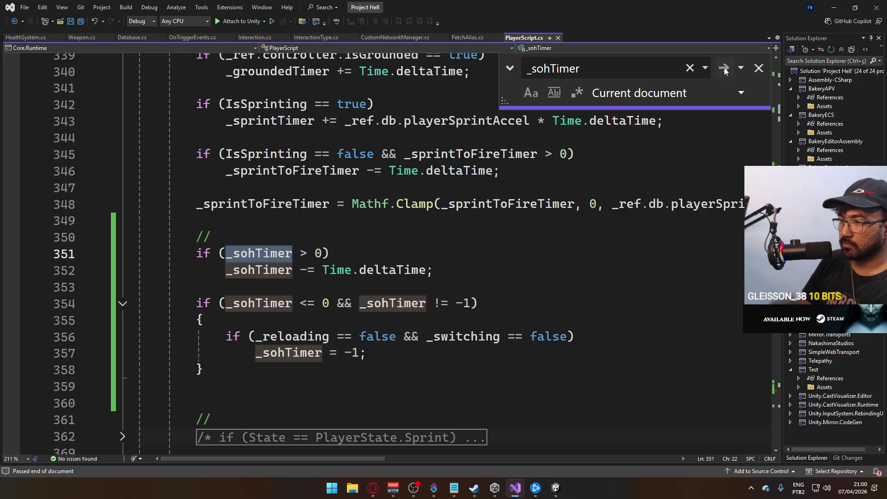
left_click(470, 290)
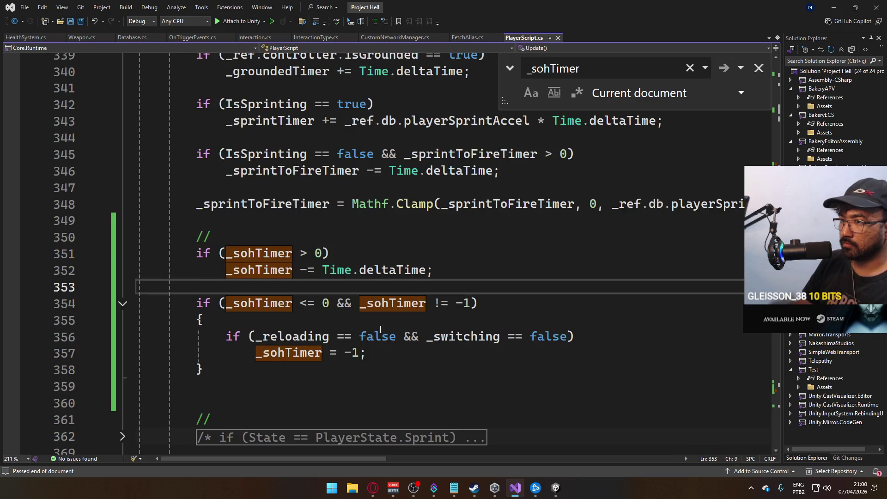
scroll(345, 318, "down", 7)
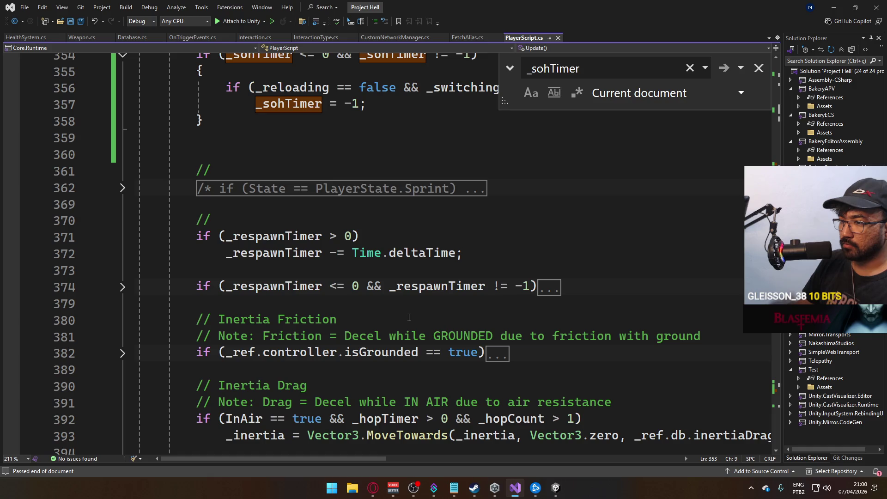
scroll(410, 318, "up", 13)
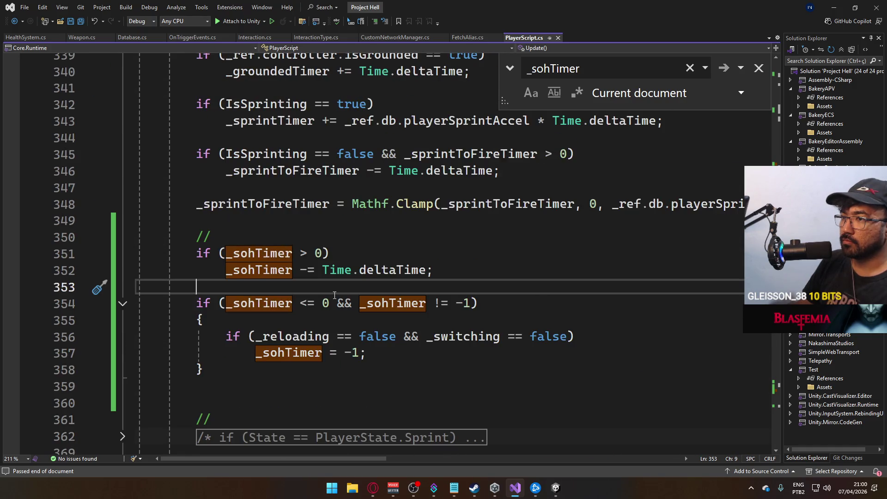
scroll(336, 293, "up", 11)
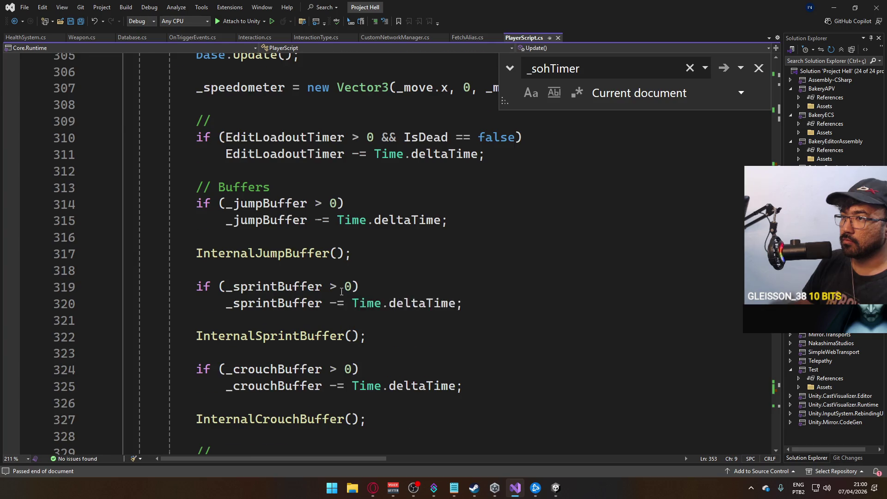
scroll(386, 287, "down", 7)
Step: Continue to the following _sohTimer matches in PlayerScript.cs
left_click(723, 68)
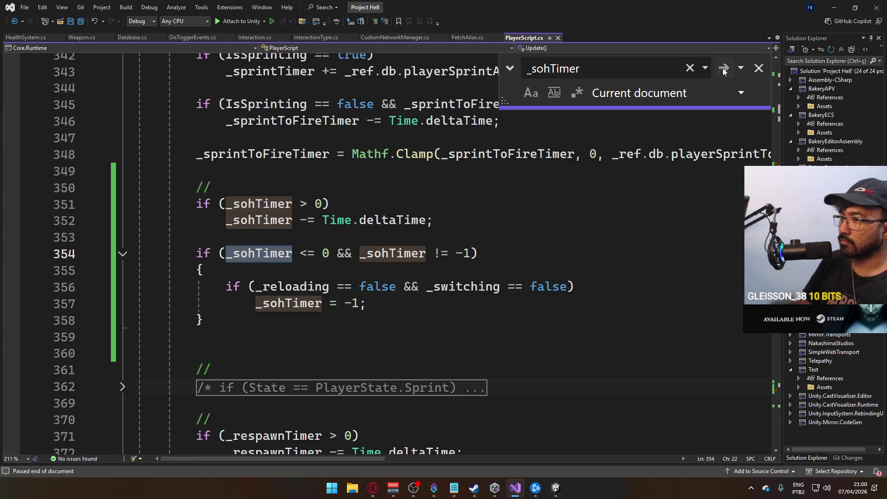
left_click(723, 68)
left_click(722, 68)
left_click(722, 67)
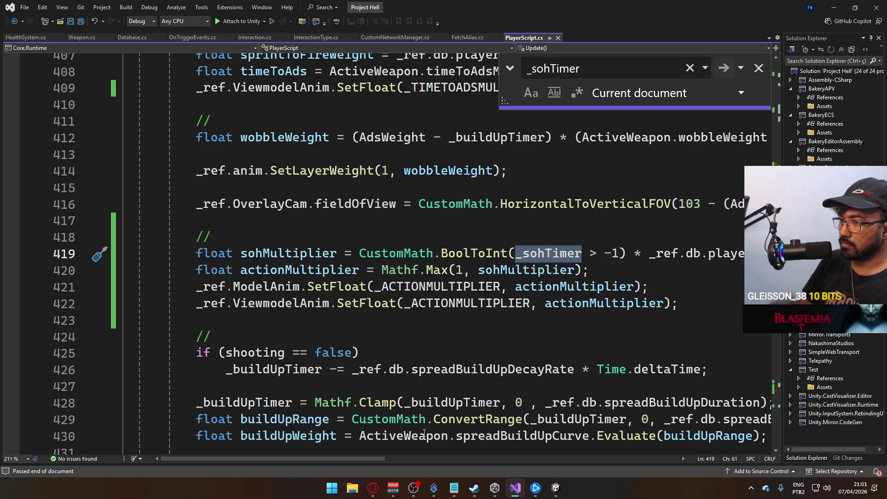
left_click_drag(377, 459, 415, 458)
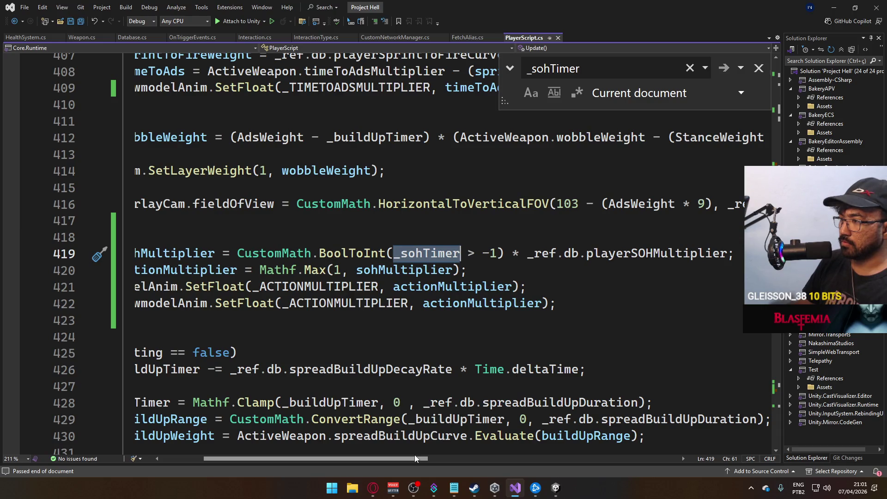
Step: Review the _sohTimer checks in Update(), then return to RenewSleightOfHand near line 1312
scroll(415, 454, "left", 5)
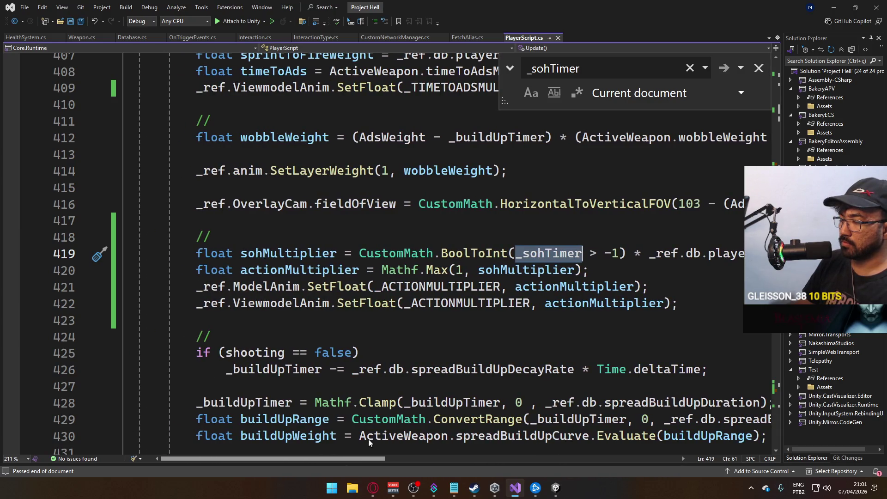
scroll(367, 439, "right", 5)
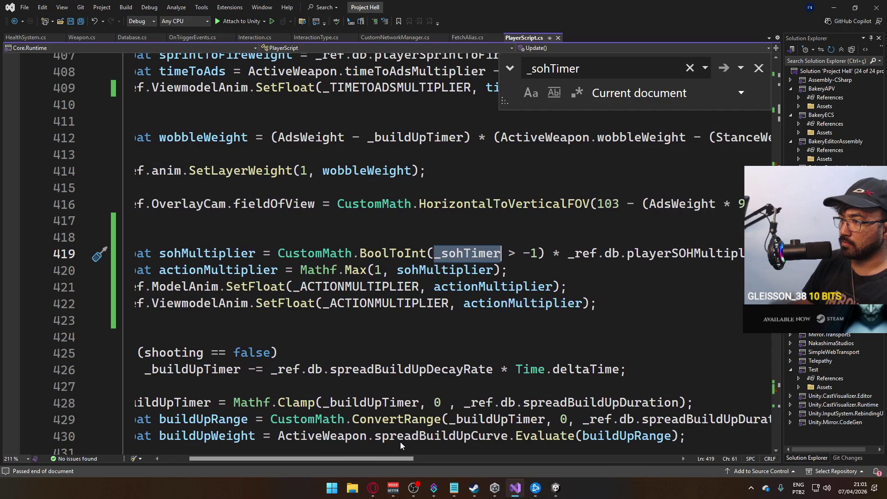
scroll(399, 442, "left", 2)
scroll(380, 321, "up", 3)
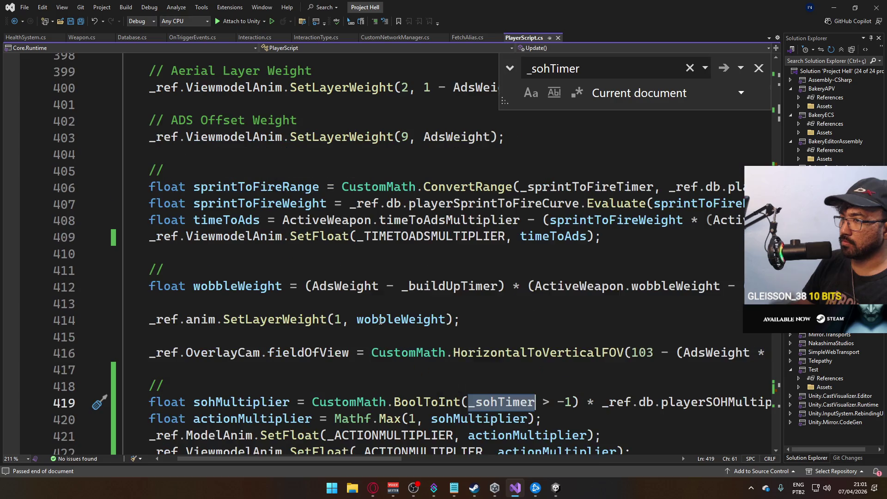
scroll(384, 323, "up", 8)
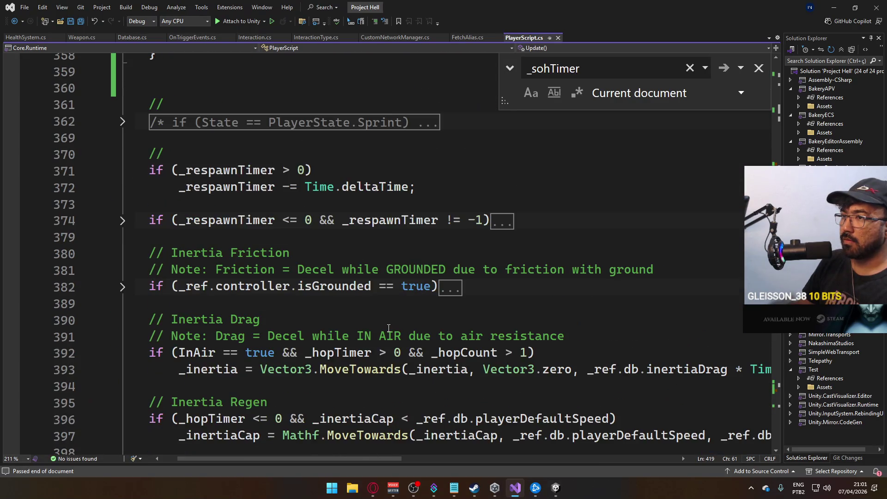
scroll(388, 328, "up", 4)
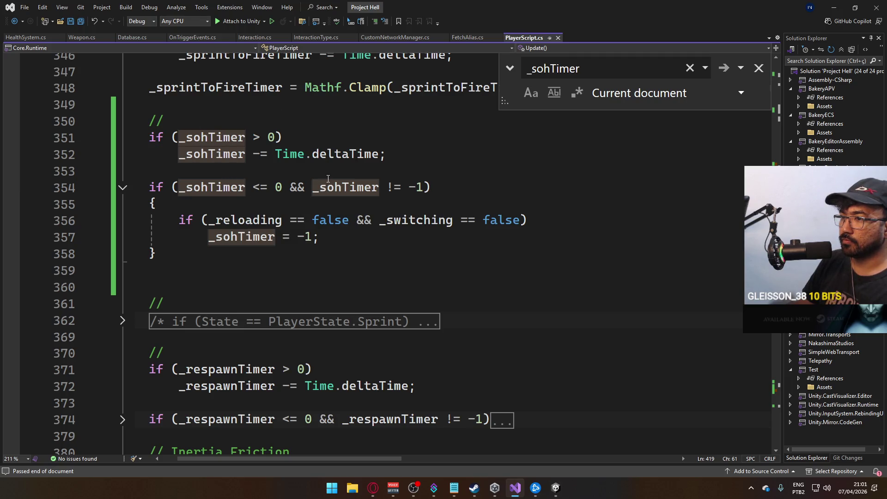
scroll(363, 252, "down", 3)
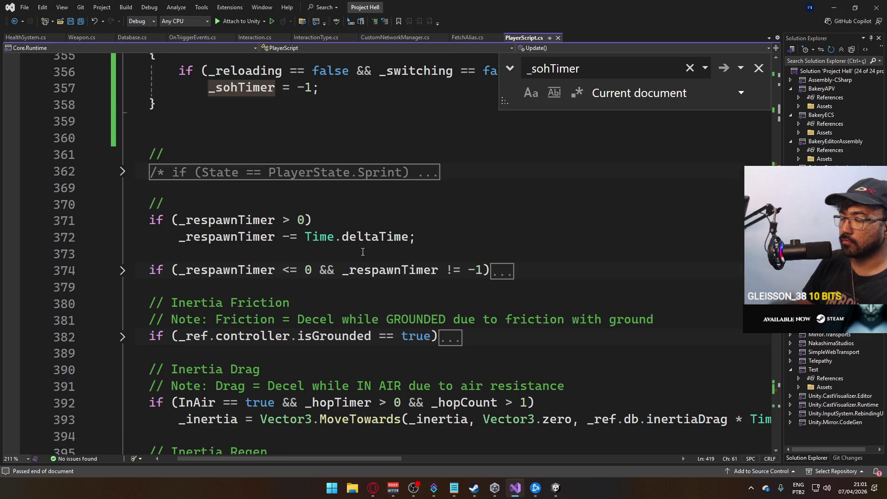
scroll(429, 258, "down", 10)
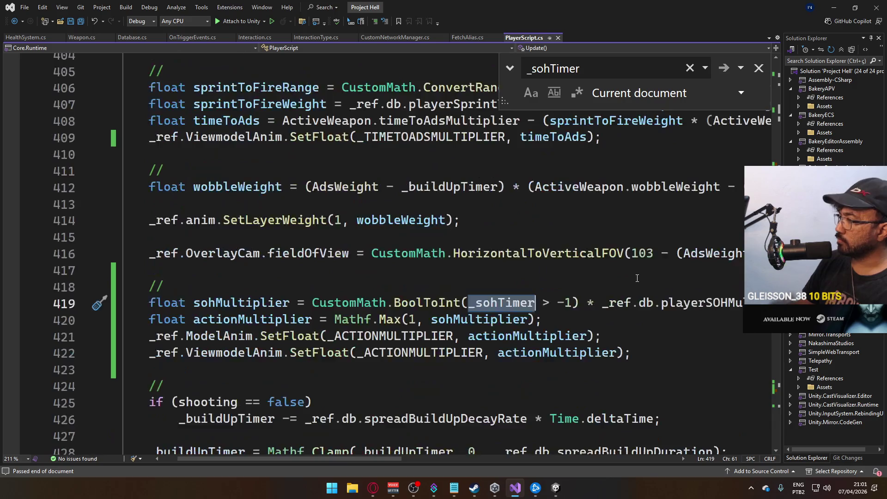
scroll(428, 258, "down", 10)
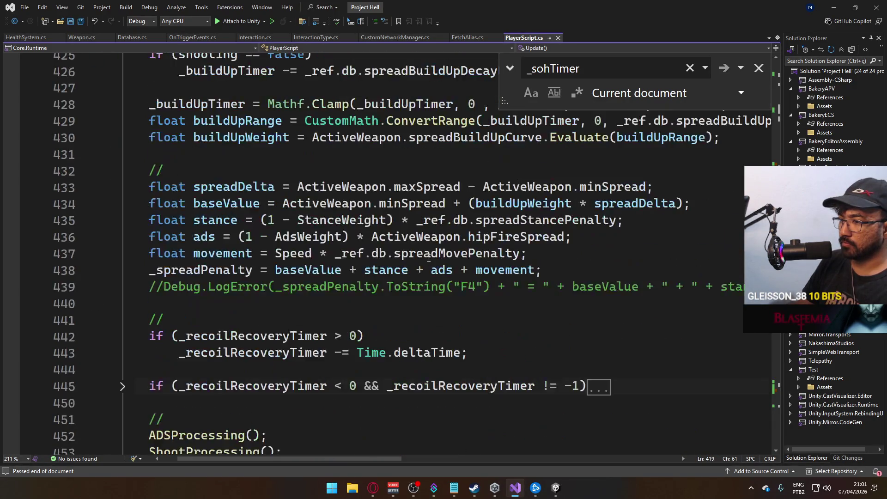
scroll(416, 287, "down", 7)
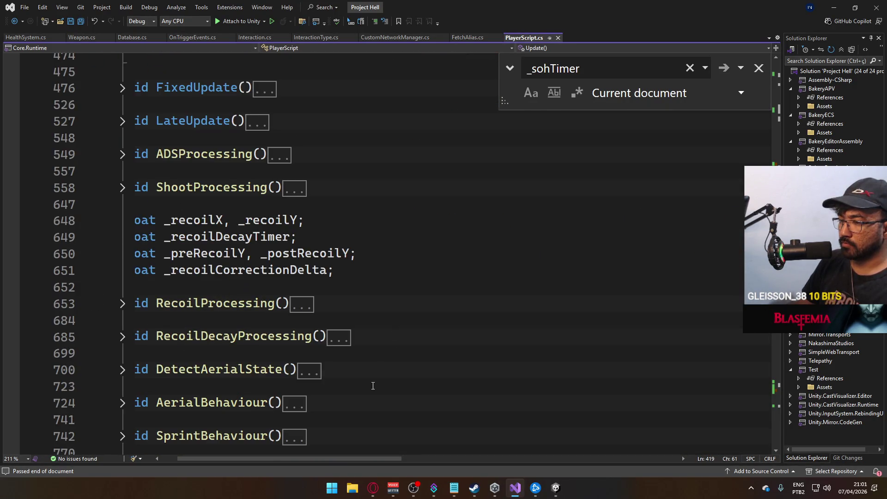
scroll(406, 351, "up", 13)
scroll(423, 343, "up", 7)
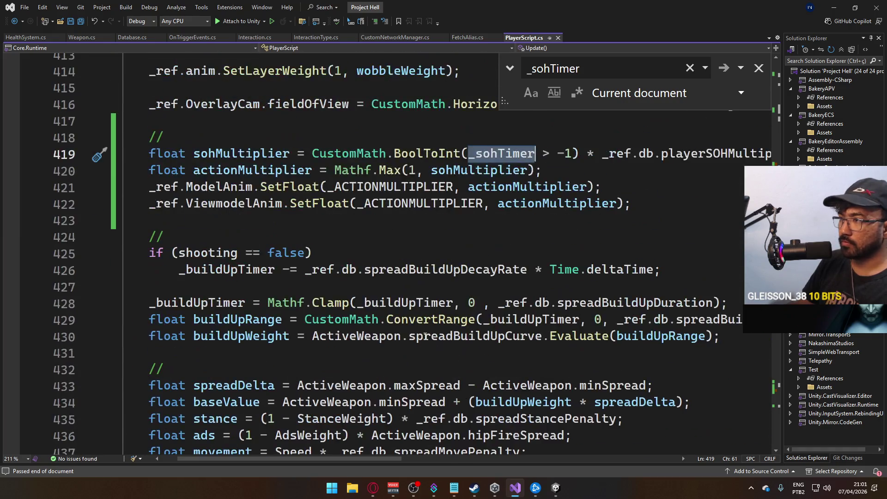
scroll(412, 300, "up", 1)
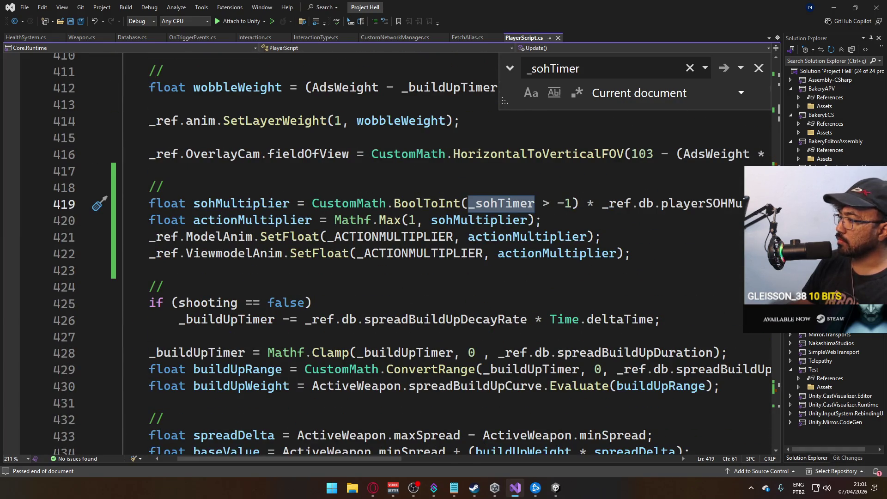
left_click(779, 372)
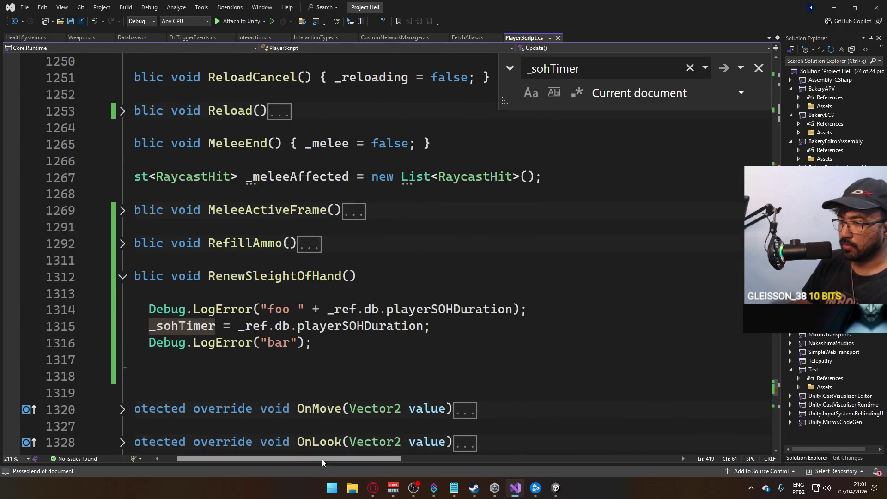
scroll(322, 459, "left", 2)
Step: Open the Player prefab from the Prefabs folder in Unity
left_click(555, 487)
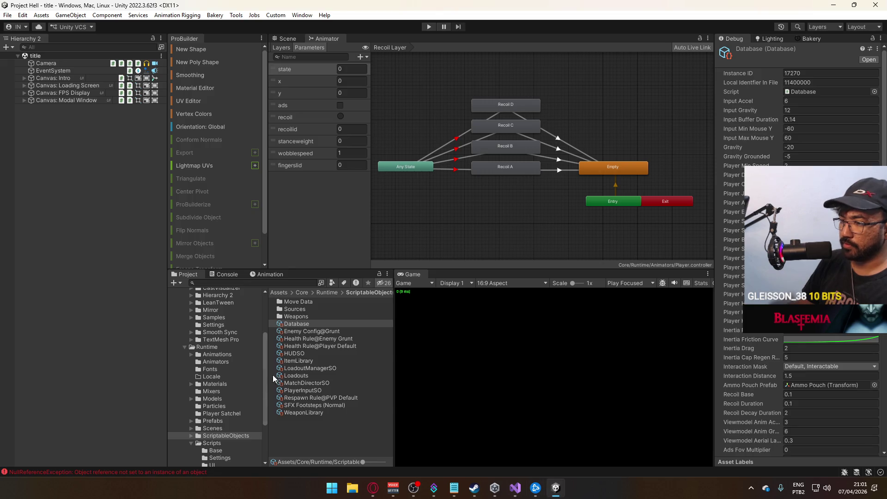
left_click(219, 422)
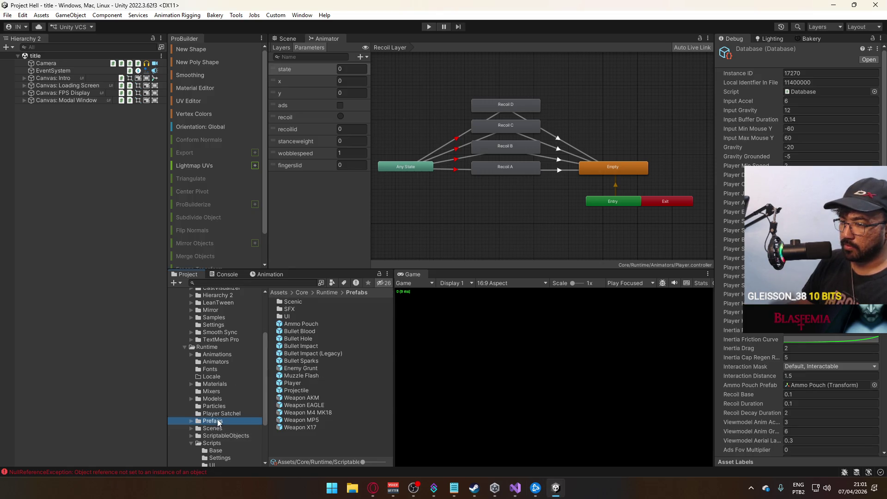
double_click(292, 383)
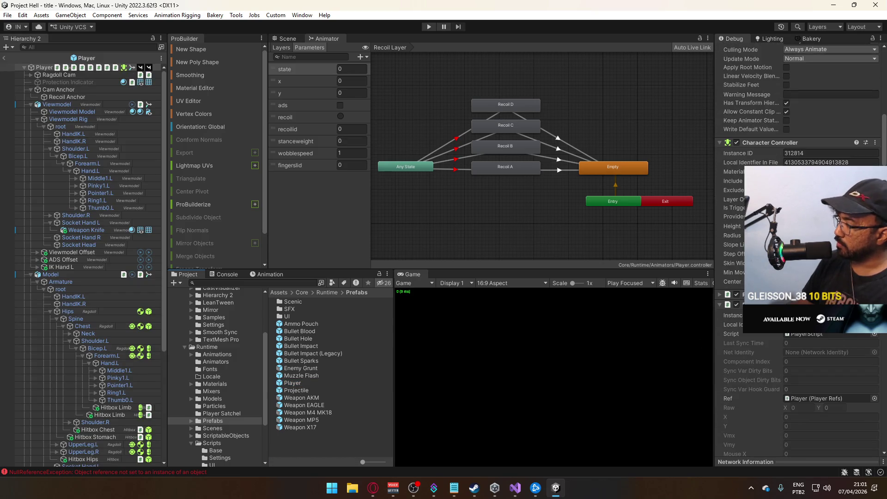
Step: Return the Inspector to Normal view and check the On Death event's target and functions
left_click_drag(884, 140, 867, 441)
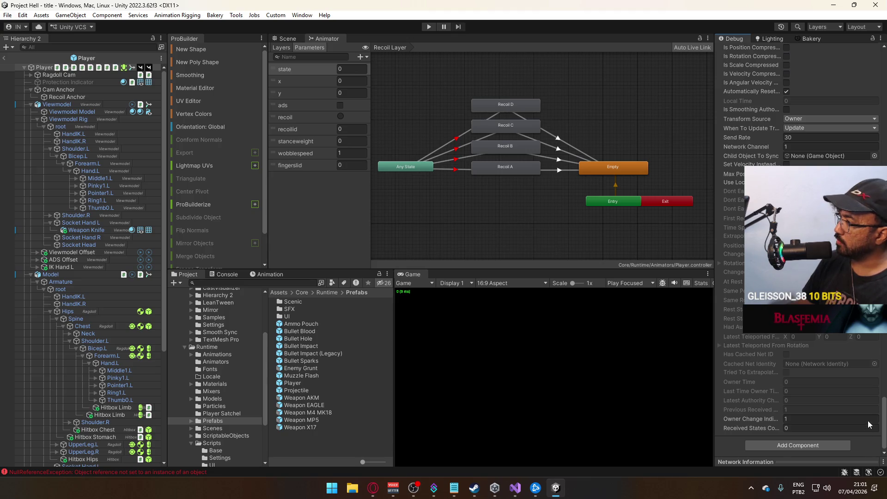
left_click_drag(869, 424, 879, 335)
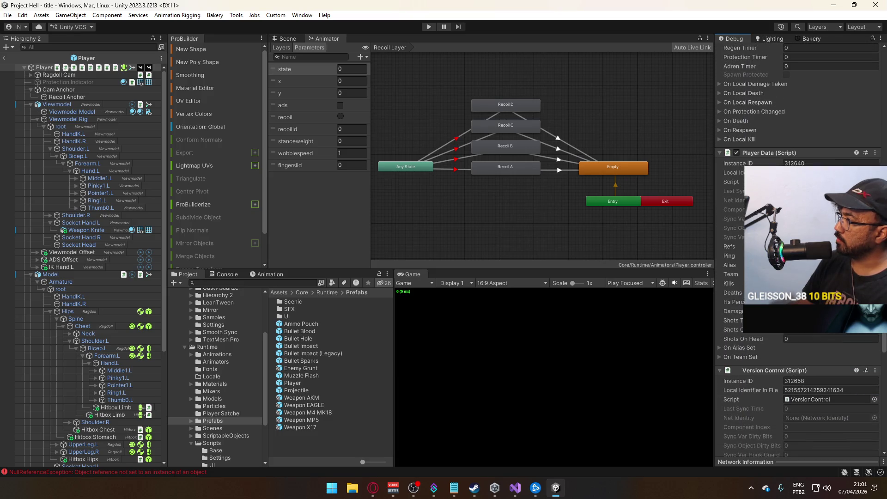
left_click(881, 38)
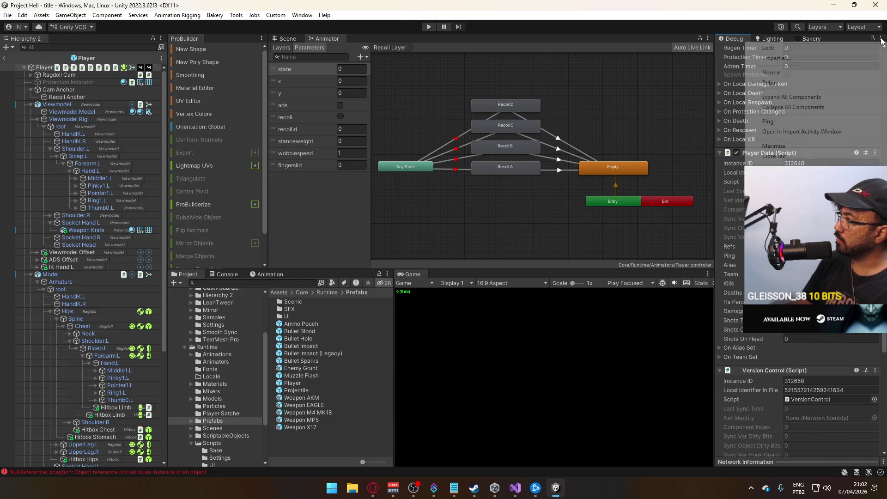
left_click(843, 72)
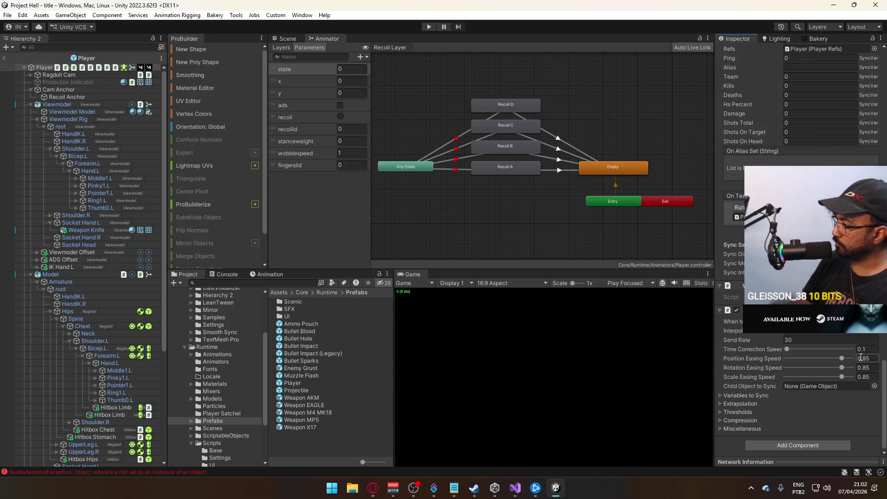
left_click_drag(881, 373, 881, 321)
left_click(758, 190)
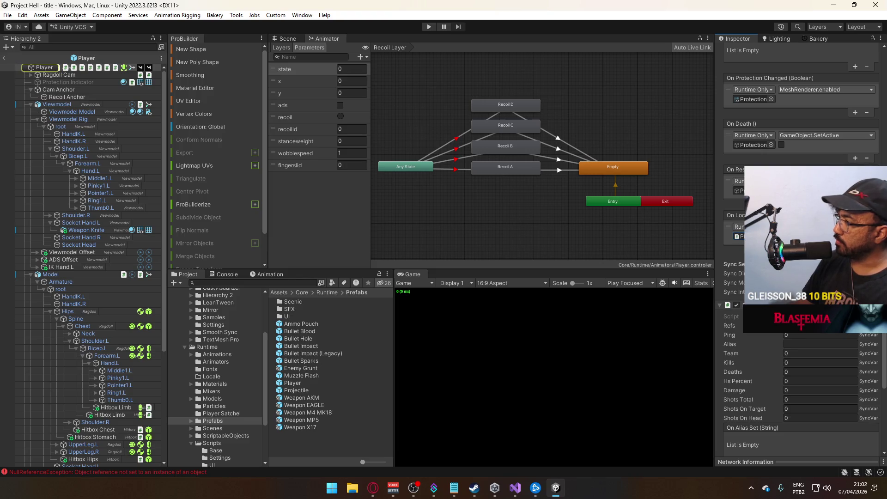
left_click(825, 180)
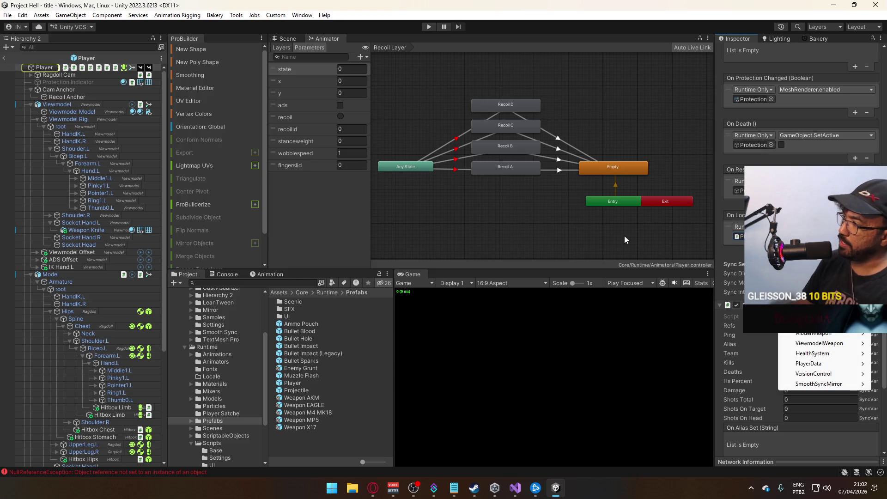
Step: Exit prefab mode and Build And Run the game
left_click(4, 58)
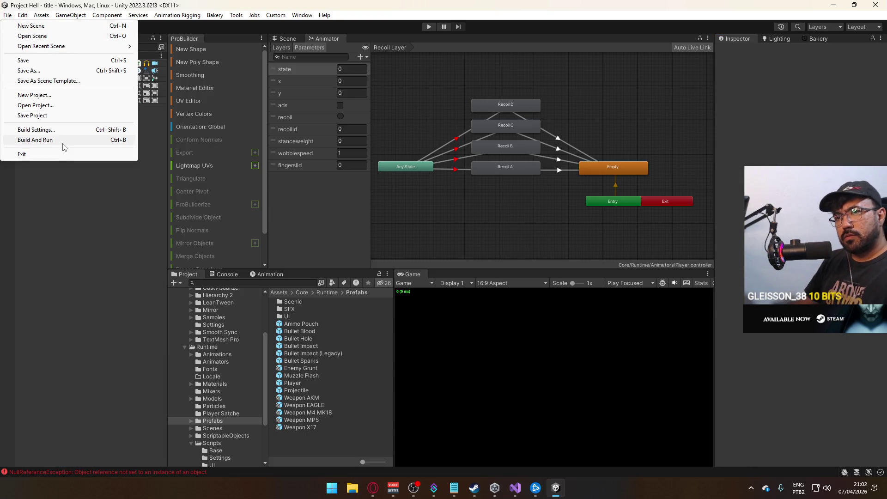
left_click(55, 140)
left_click(515, 488)
mouse_move(421, 317)
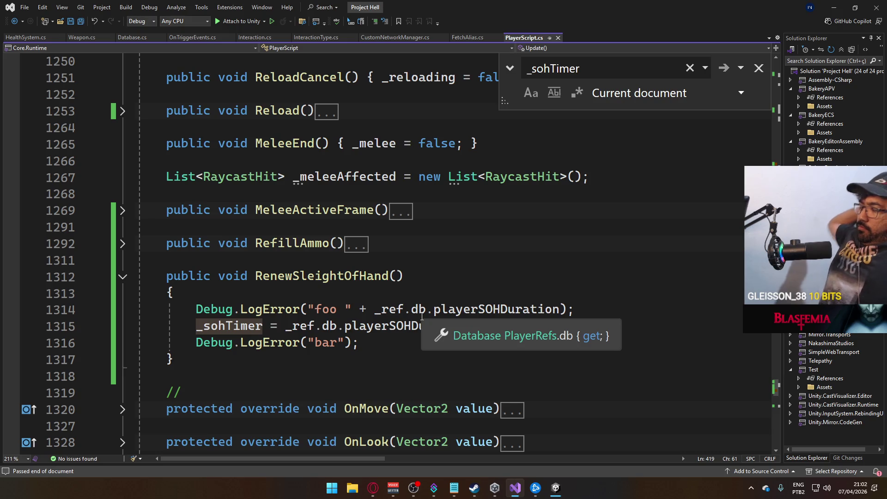
Step: Read the _sohTimer declaration and its countdown checks in Update(), then return to Unity
mouse_move(776, 381)
left_mouse_down()
mouse_move(778, 185)
mouse_move(792, 161)
left_mouse_up()
scroll(584, 162, "down", 12)
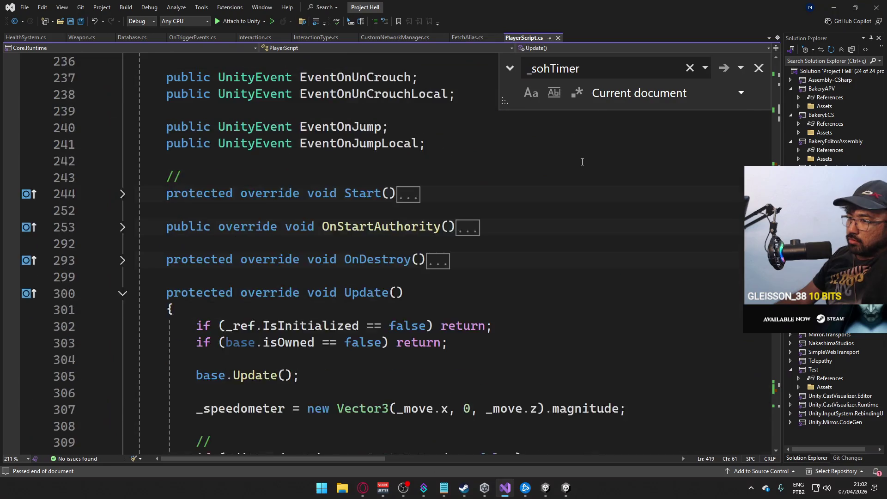
scroll(584, 162, "up", 12)
scroll(585, 162, "down", 15)
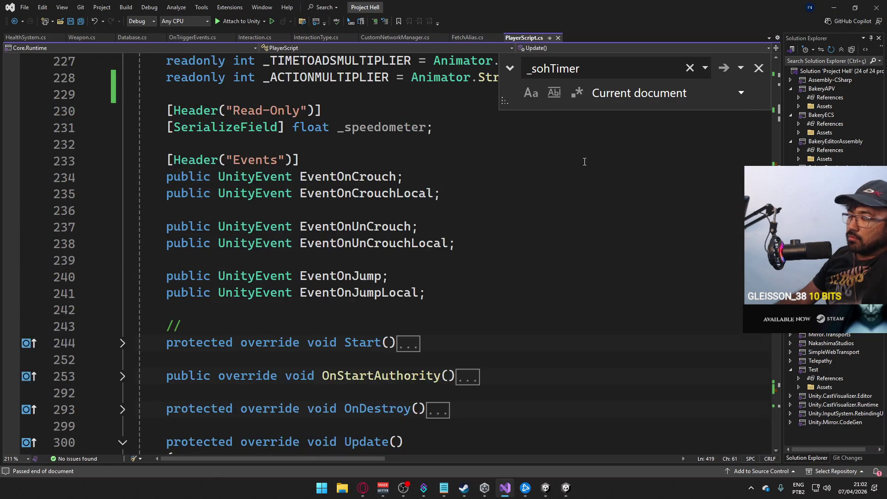
scroll(389, 250, "down", 7)
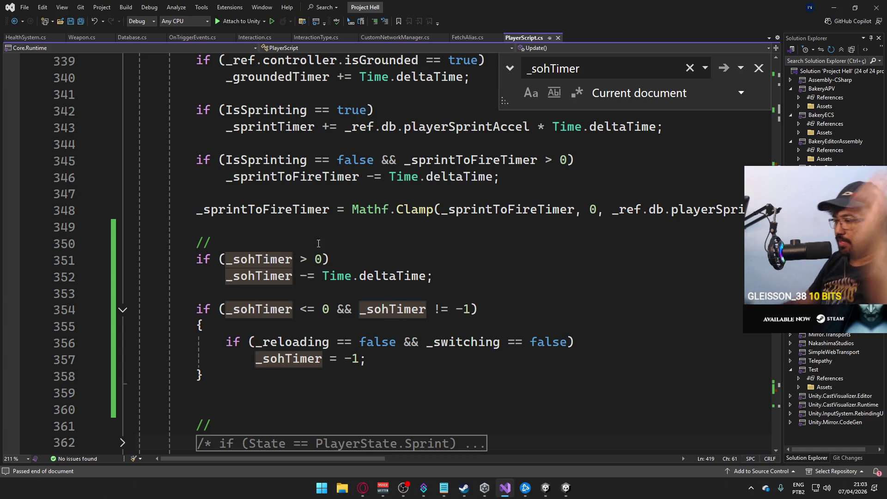
left_click(544, 491)
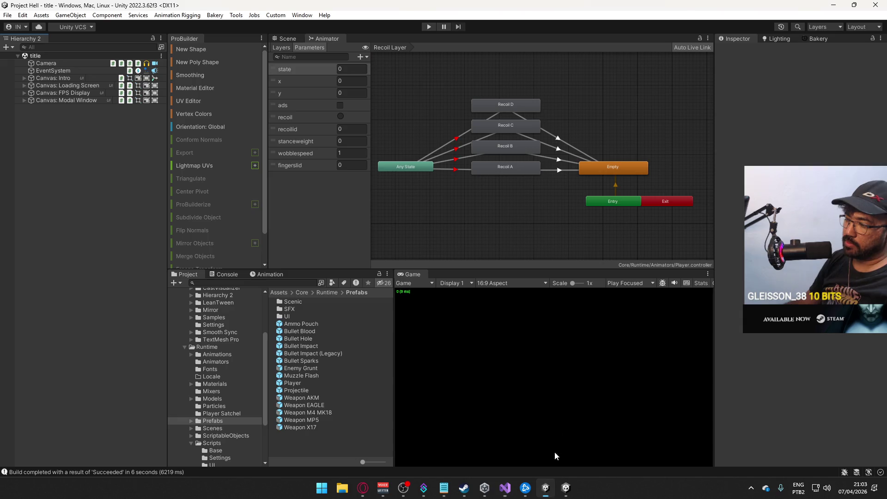
Step: Start Play mode from the Scene view and bring the Unity editor back to front
left_click(295, 38)
left_click(428, 27)
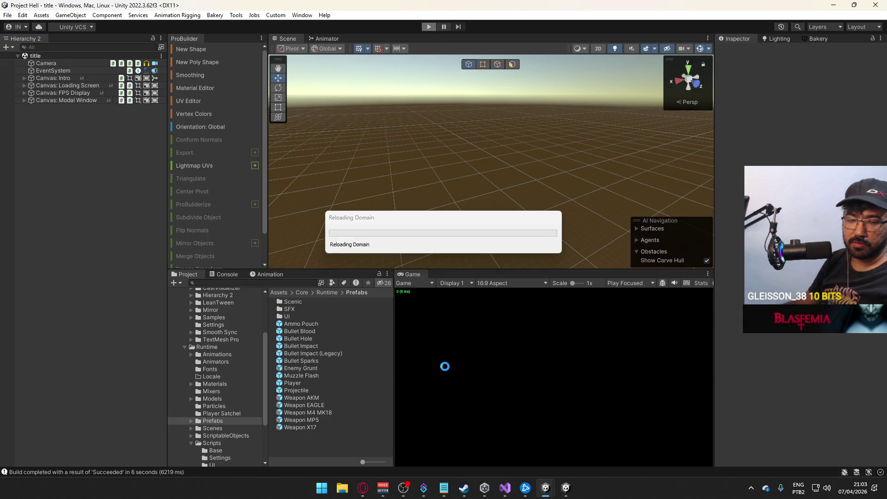
left_click(569, 492)
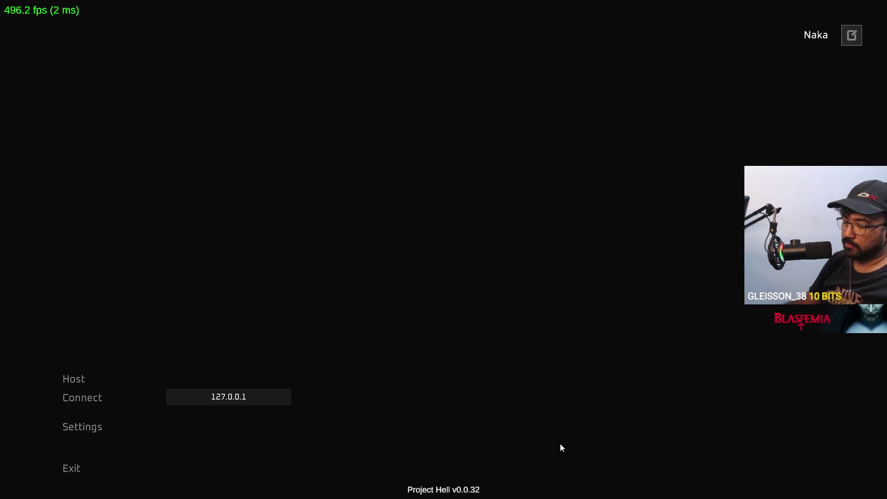
key("super")
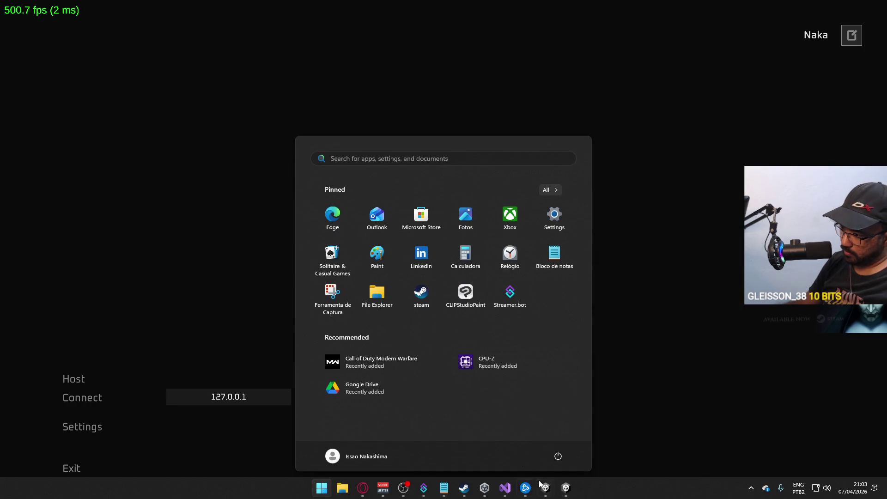
mouse_move(543, 485)
left_click(545, 434)
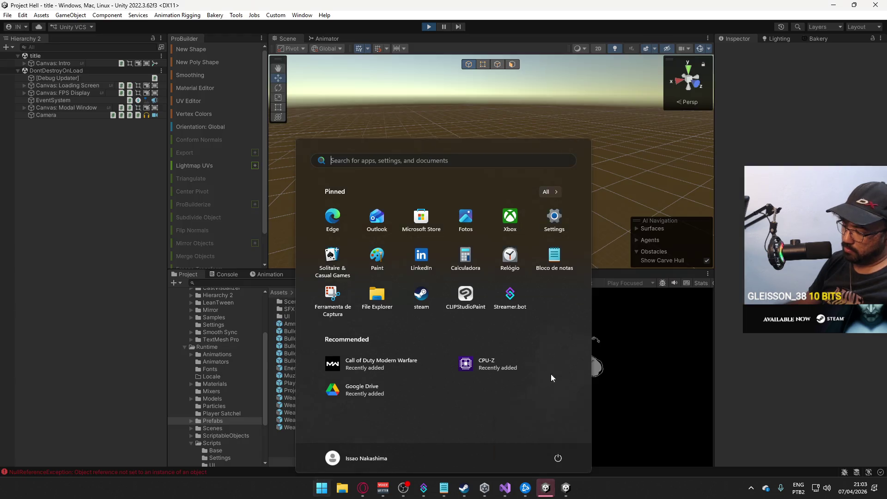
left_click(441, 49)
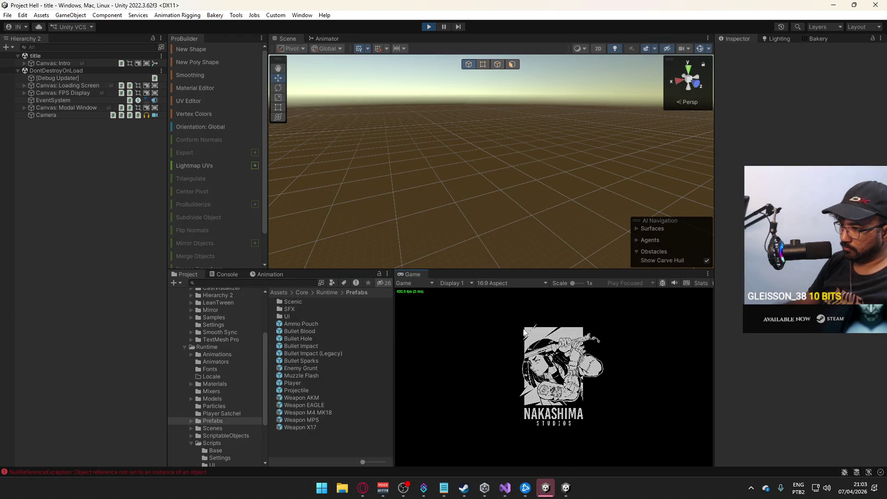
Step: Clear the Console, host a local match, and return from fullscreen once shipment loads
left_click(224, 274)
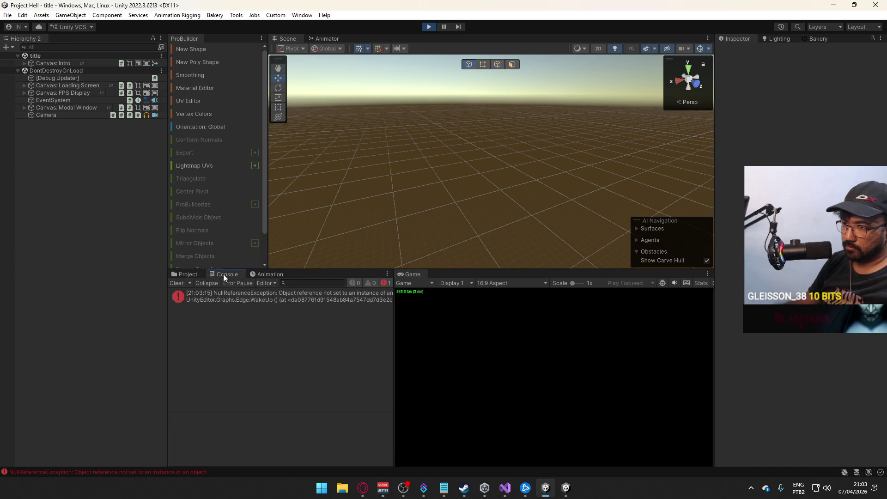
left_click(175, 283)
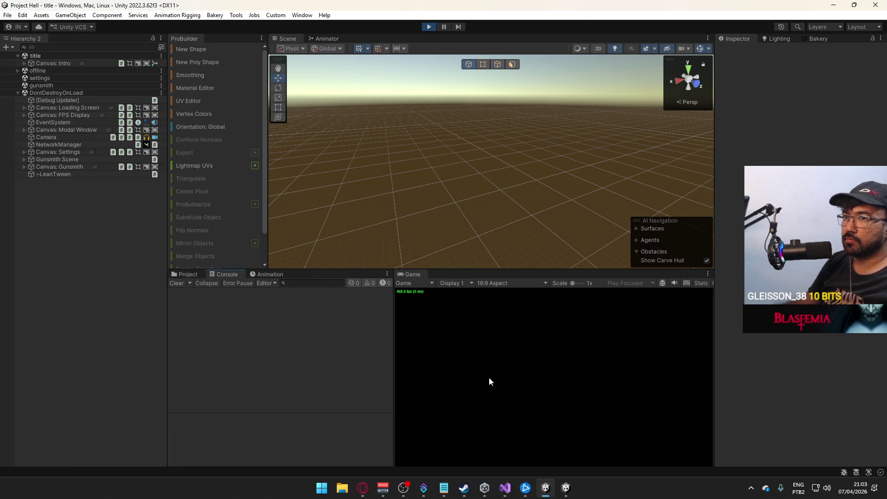
left_click(421, 424)
key("super")
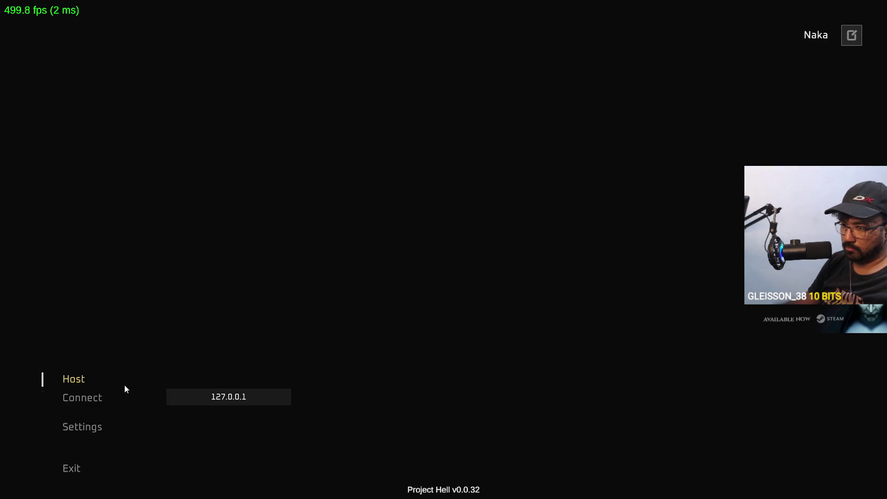
left_click(125, 387)
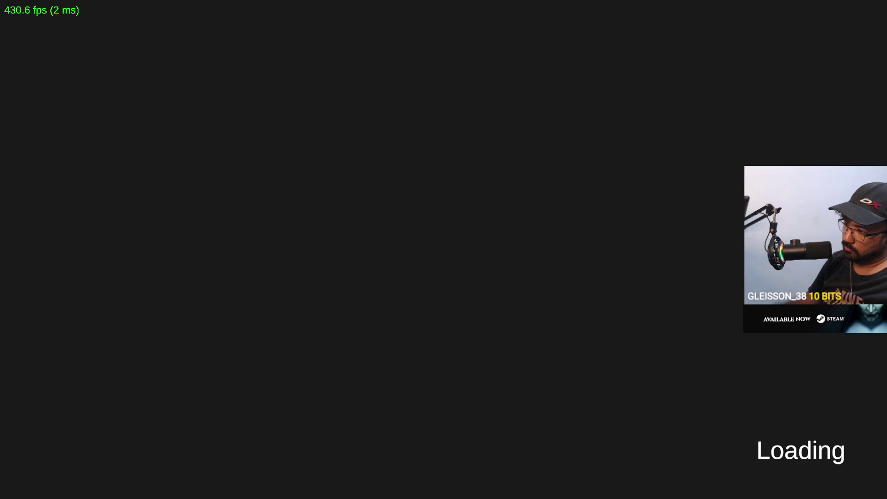
key("Escape")
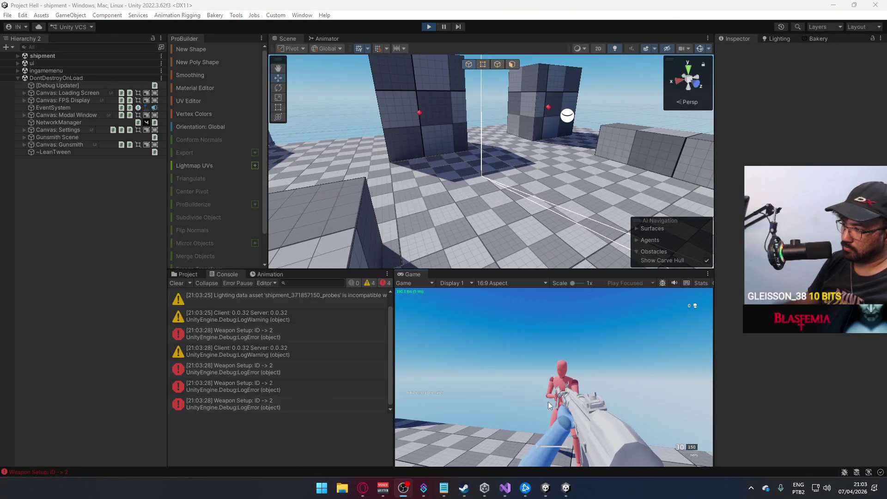
Step: Shoot the red enemy, then select and frame the other player in the Scene view
left_click(554, 377)
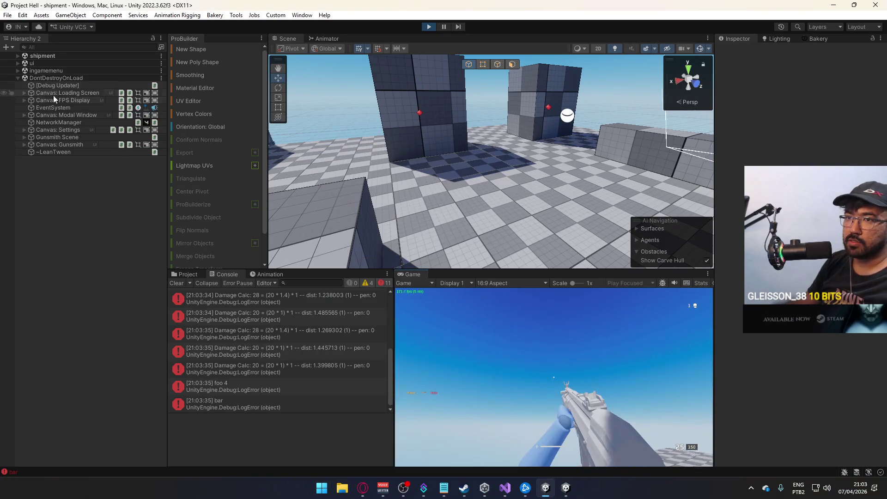
left_click(17, 56)
left_click(43, 145)
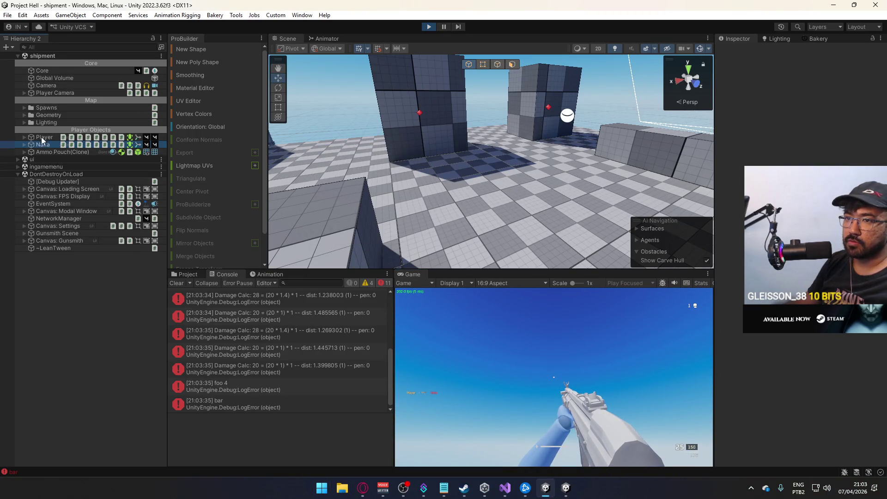
key("f")
Step: Select Player and show its components' raw fields in Debug view
scroll(329, 192, "up", 5)
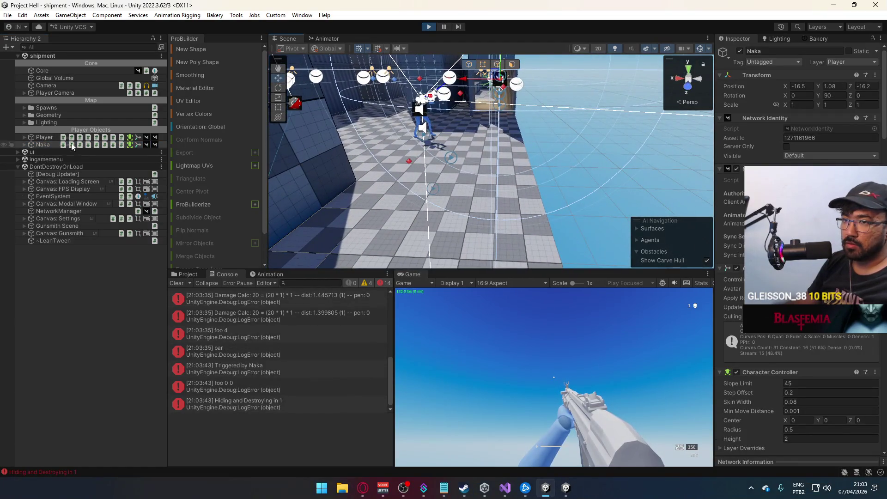
left_click(21, 137)
scroll(799, 370, "down", 5)
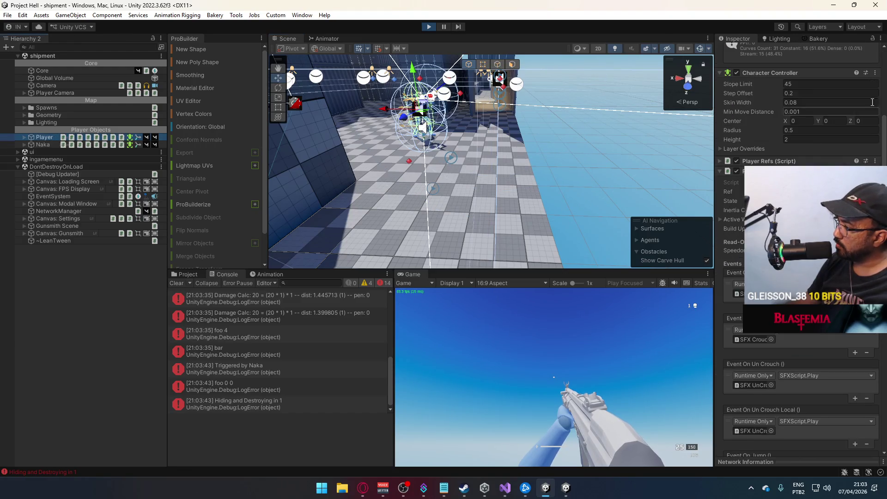
left_click(880, 39)
left_click(819, 83)
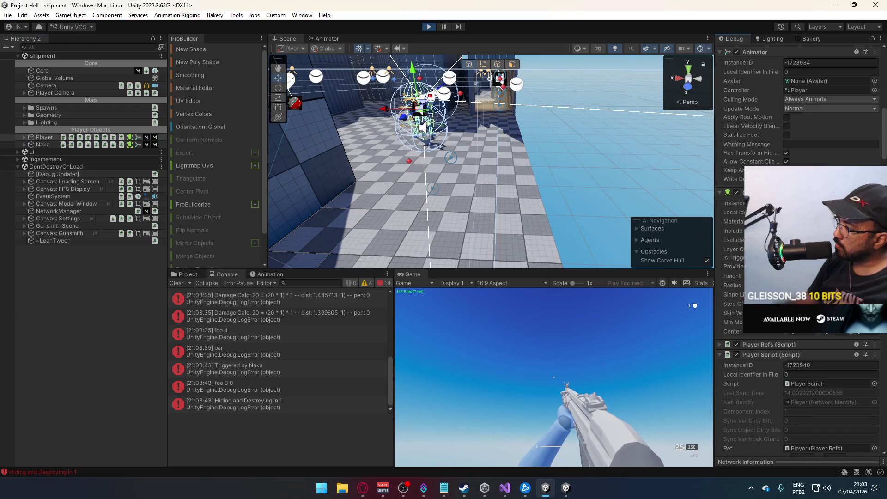
scroll(799, 393, "down", 3)
scroll(799, 393, "down", 15)
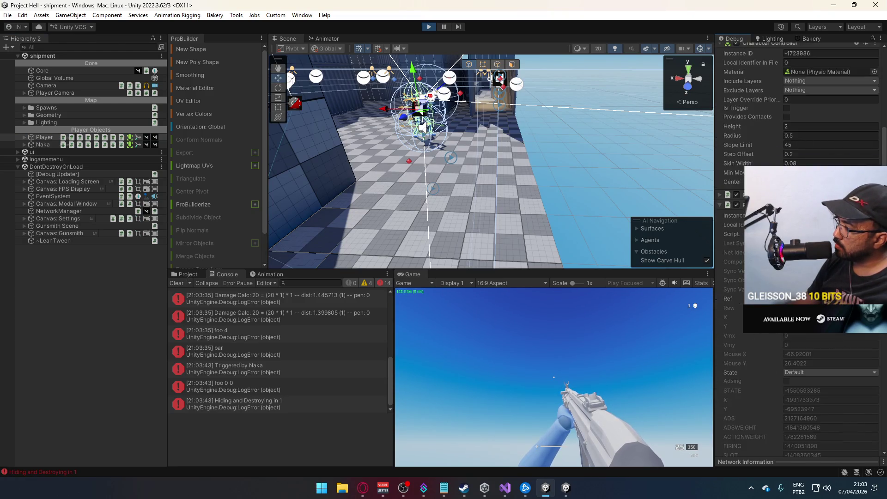
scroll(799, 249, "down", 12)
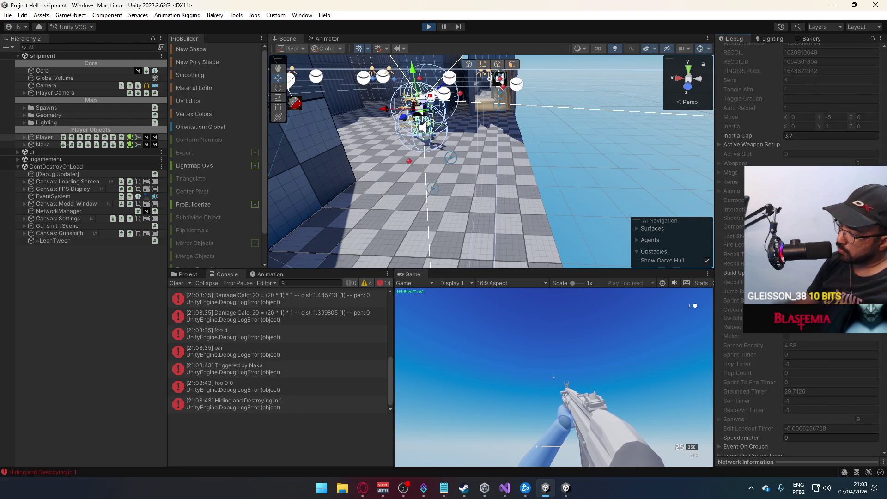
Step: Sprint through the containers, shoot the enemy, then switch to Visual Studio
key("shift+w")
key("w")
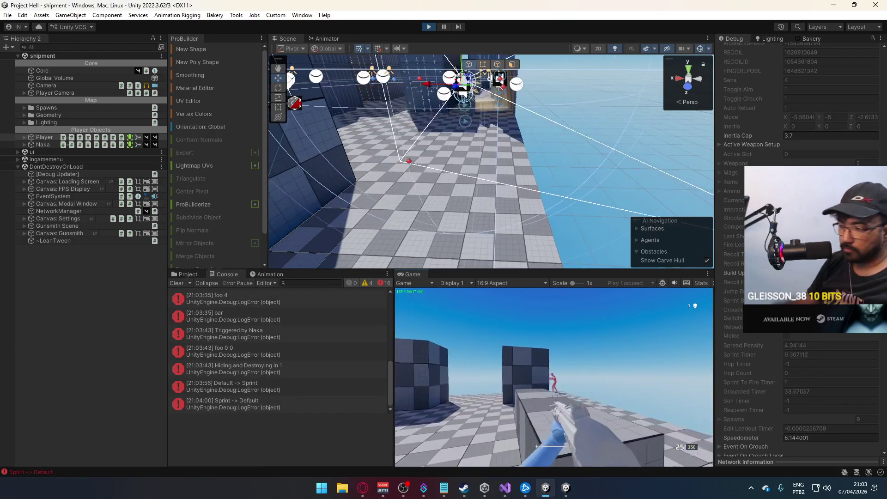
left_click(554, 377)
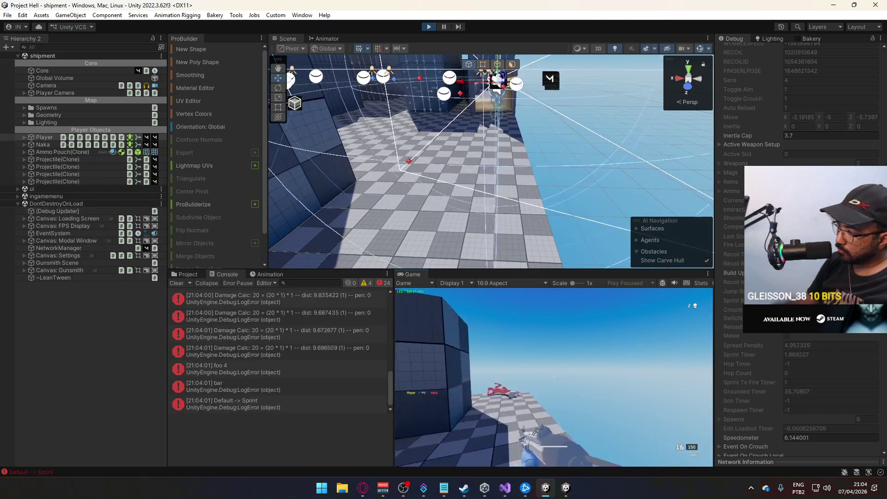
key("super")
key("super")
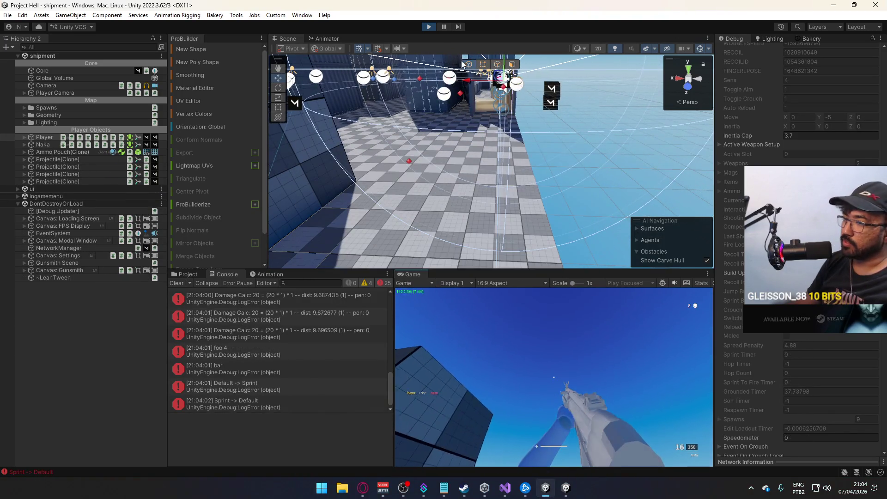
left_click(432, 28)
right_click(572, 486)
Step: Close the running project hell.exe build and return to the _sohTimer block at line 355
left_click(537, 475)
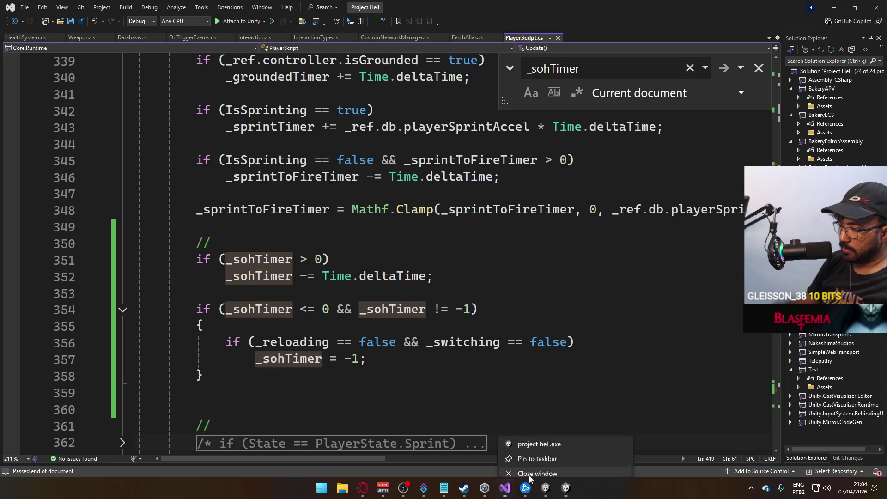
left_click(349, 317)
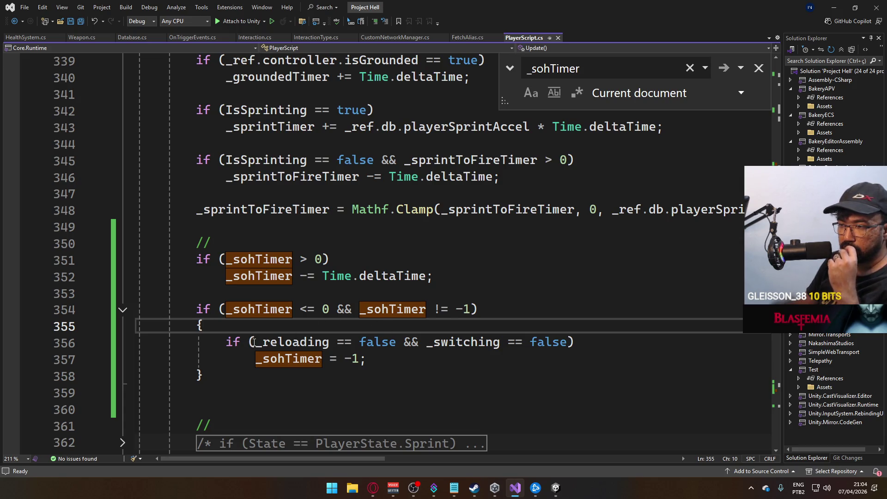
Step: Move the _reloading and _switching checks into the line 354 _sohTimer condition after '&&'
left_click_drag(254, 343, 568, 341)
key("ctrl+x")
left_click(471, 308)
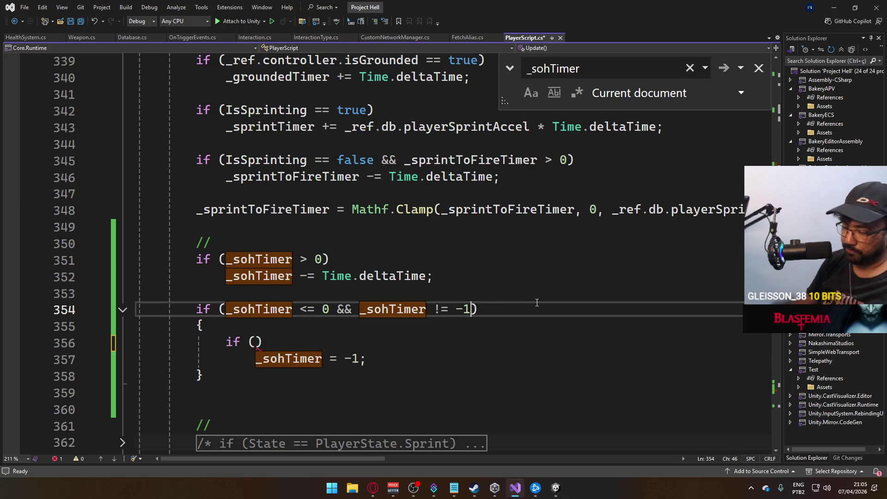
type("&&")
key("ctrl+v")
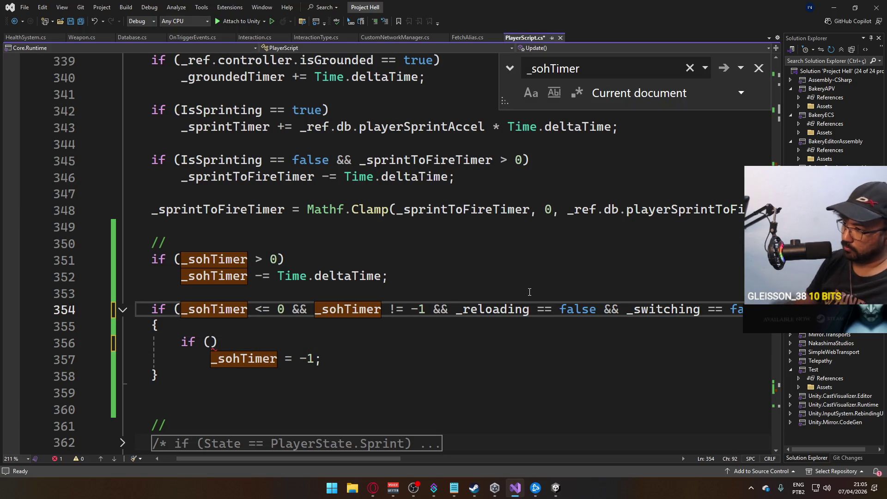
scroll(244, 425, "left", 2)
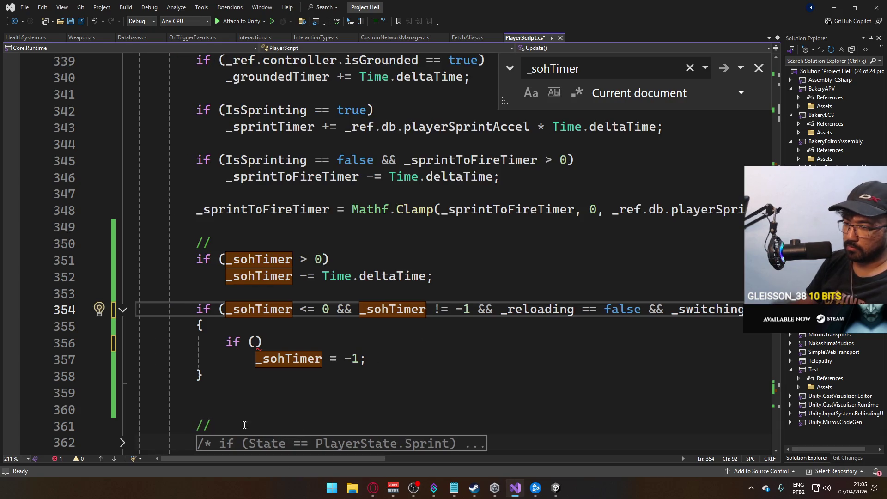
Step: Delete the emptied inner if and its braces, and re-indent the _sohTimer reset under the condition
left_click_drag(263, 343, 224, 342)
key("BackSpace")
key("BackSpace")
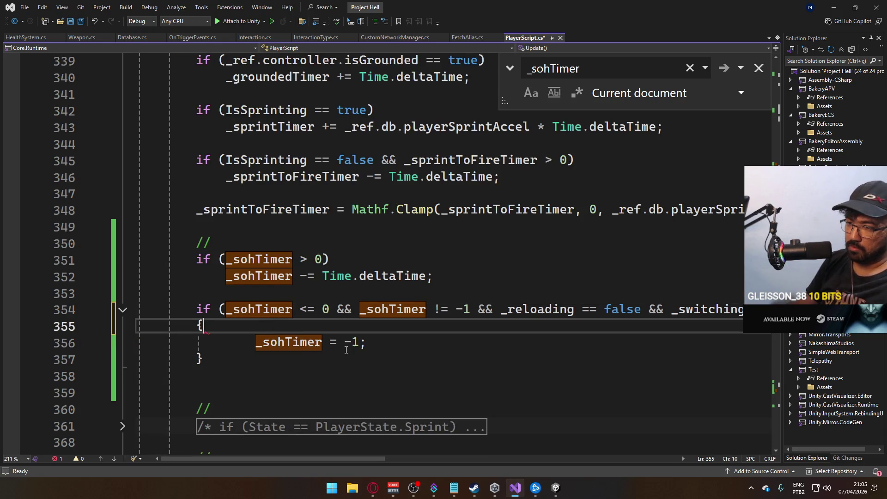
left_click(206, 359)
key("BackSpace")
left_click(218, 327)
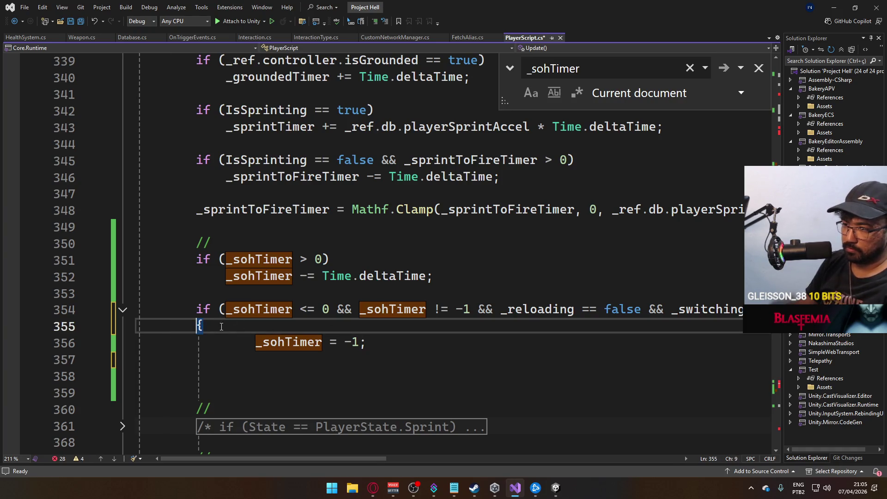
key("BackSpace")
left_click(253, 342)
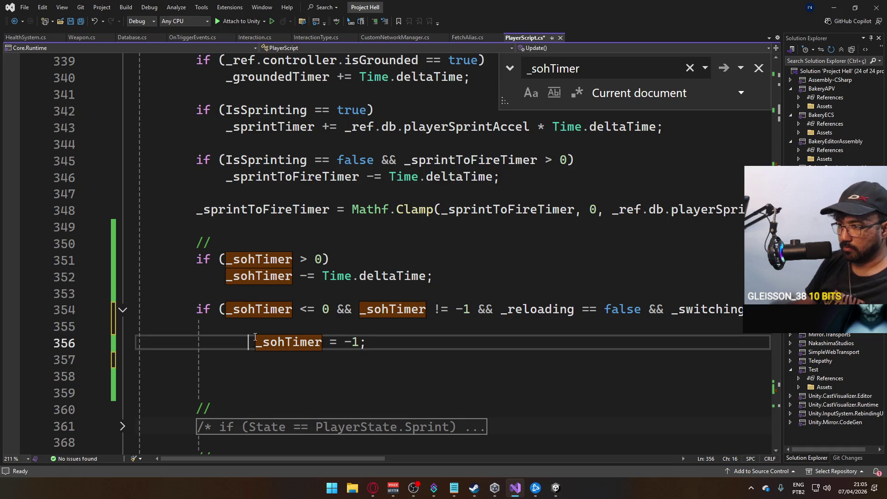
key("shift+Tab")
key("shift+Tab")
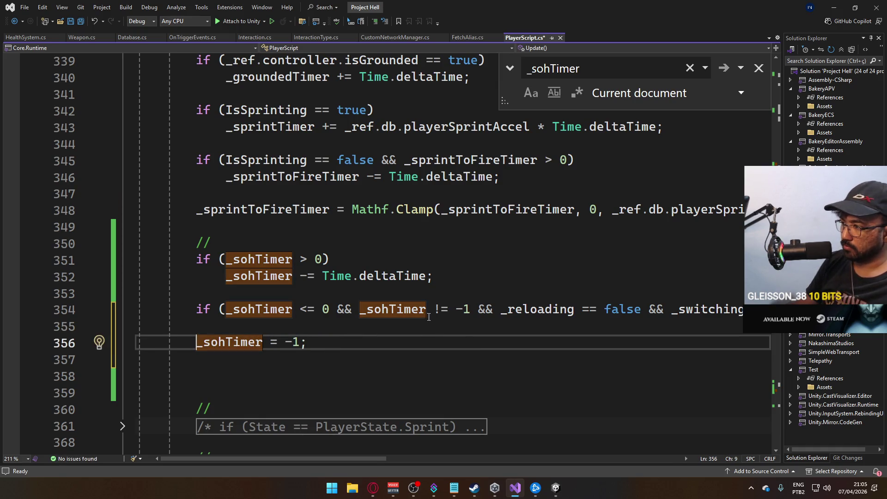
left_click(422, 311)
key("End")
key("Delete")
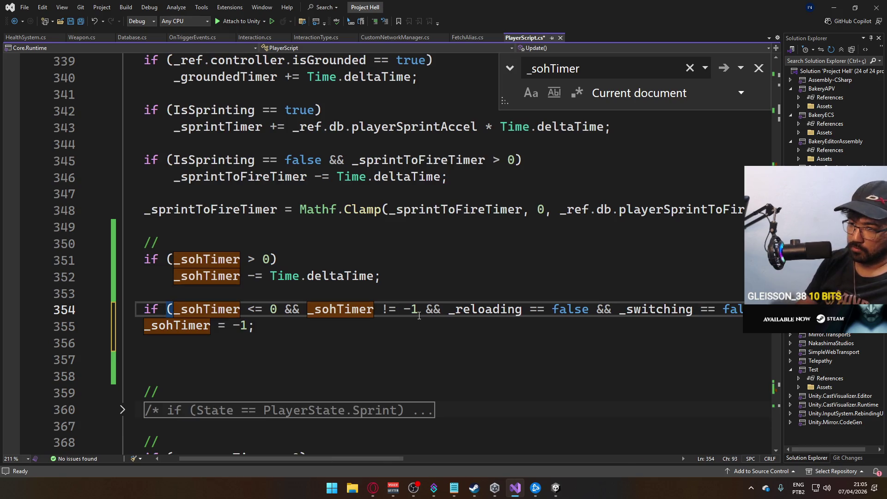
key("Down")
key("Insert")
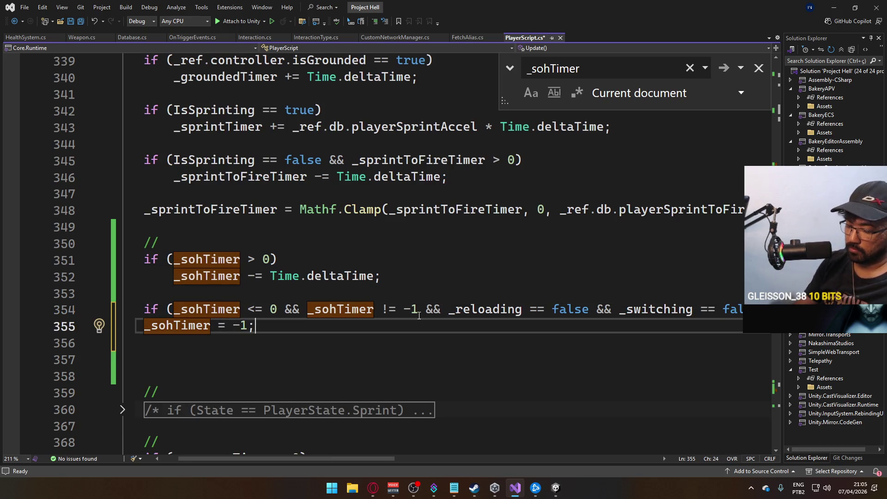
key("Home")
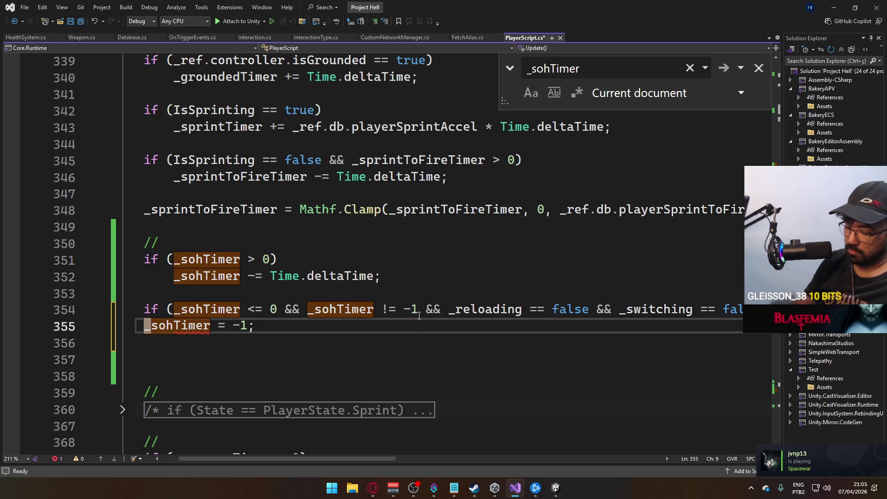
key("Insert")
key("Tab")
Step: Save PlayerScript.cs, strip the surplus blank lines below the reset, save again and return to Unity
key("ctrl+s")
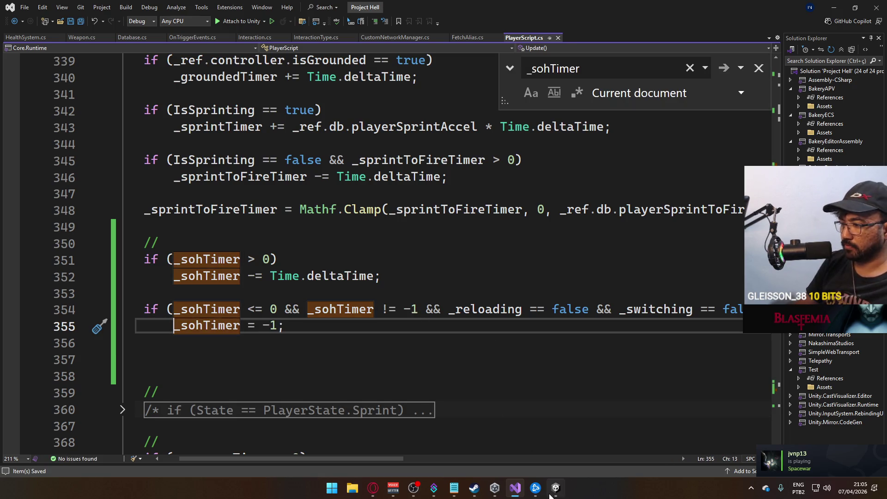
left_click(208, 360)
left_click_drag(208, 345, 228, 368)
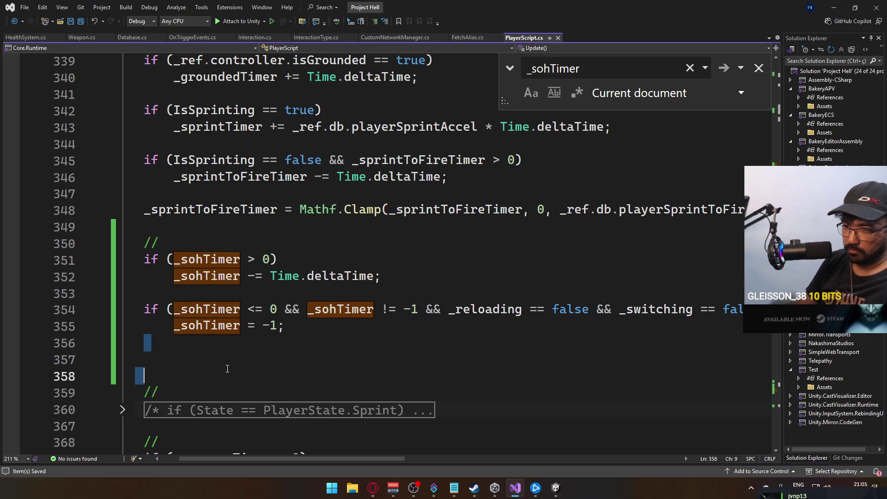
key("BackSpace")
key("ctrl+s")
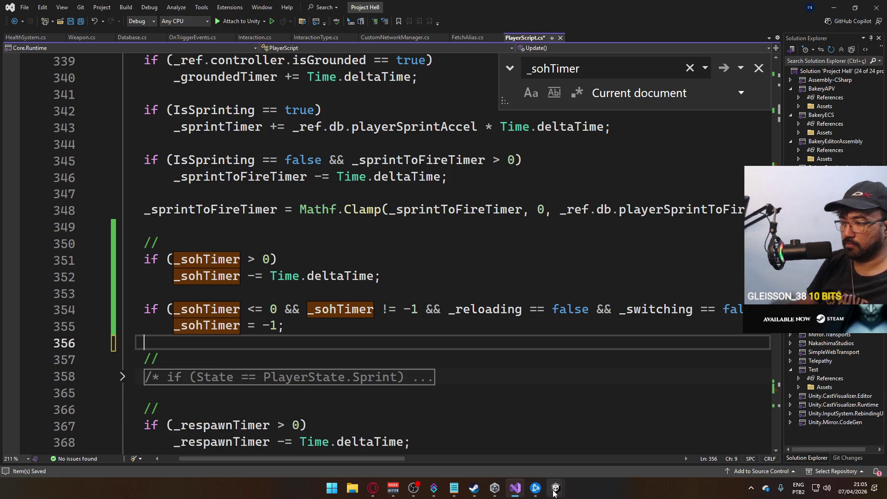
mouse_move(546, 485)
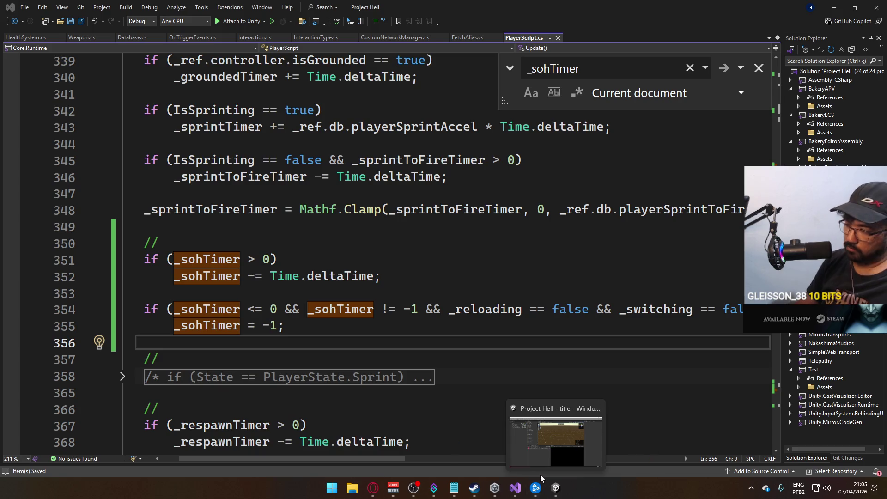
left_click(506, 439)
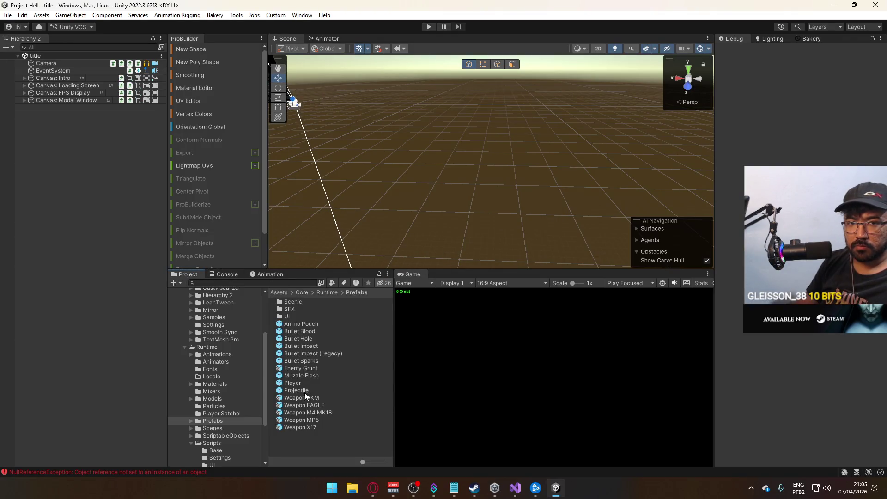
Step: Select the title scene in the Scenes folder and Build And Run the game
left_click(214, 429)
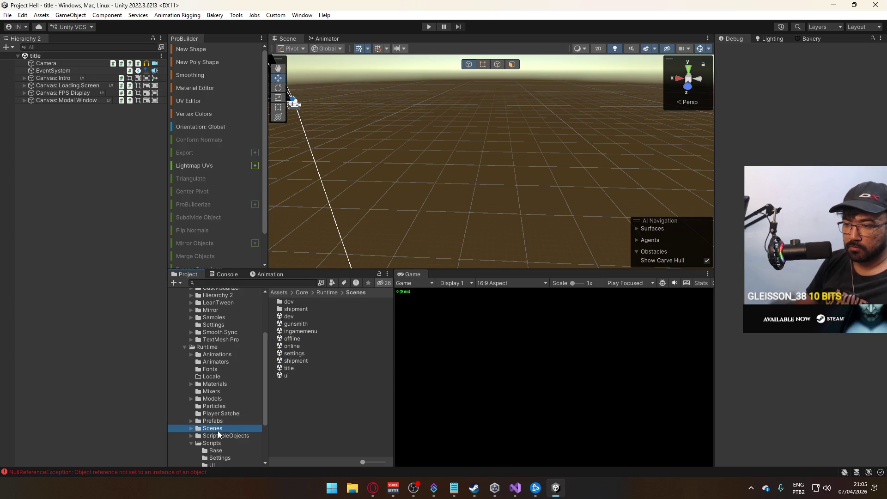
left_click(295, 369)
left_click(8, 15)
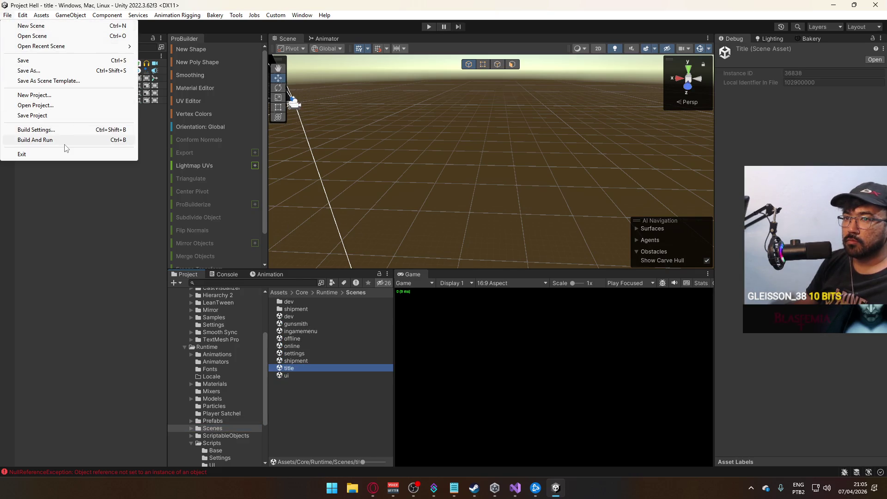
left_click(66, 142)
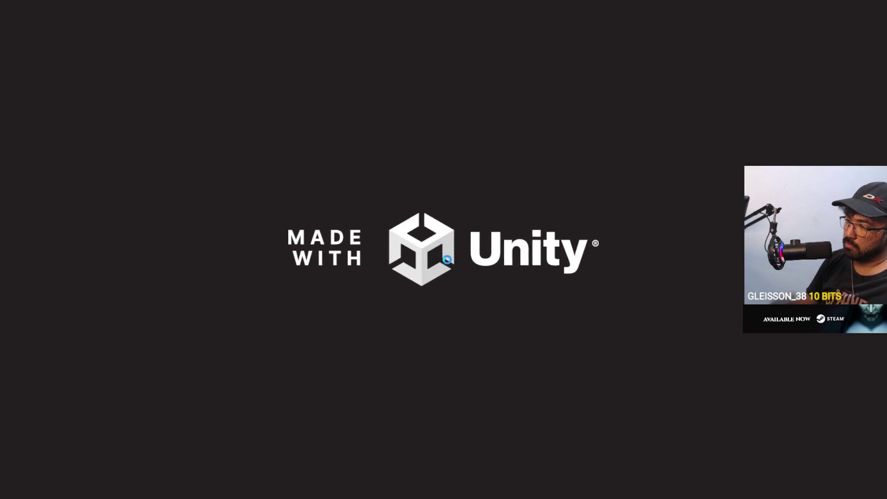
Step: Enter play mode, host a match in the editor, and connect the standalone client to it
key("alt+Tab")
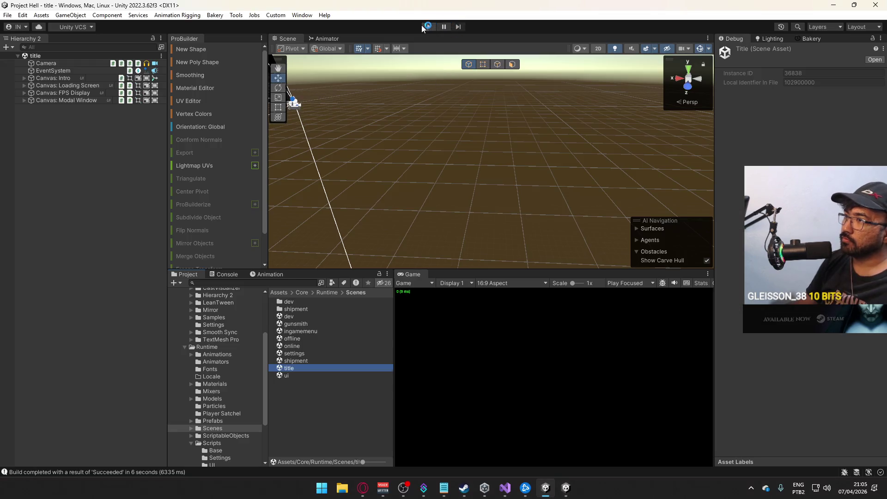
left_click(425, 27)
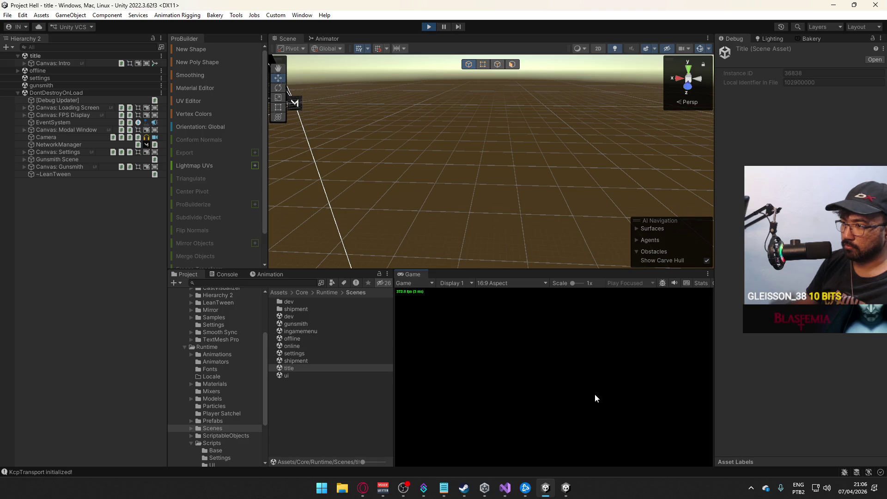
left_click(421, 426)
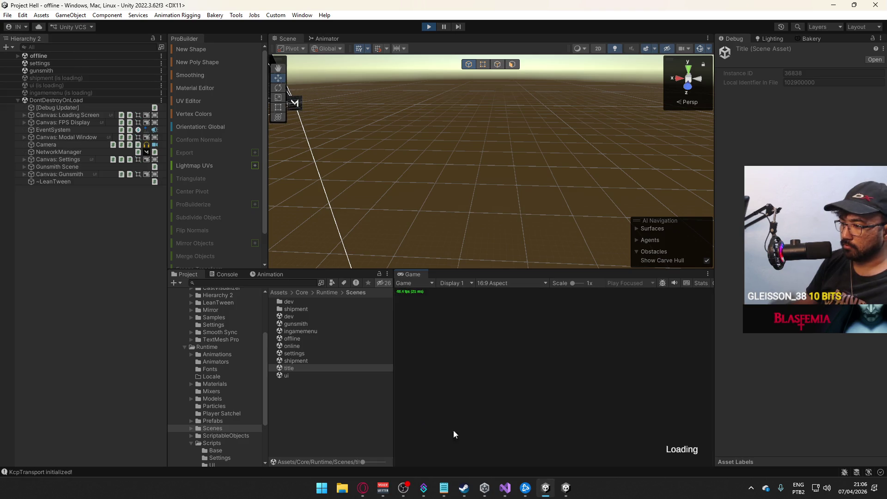
key("super")
key("alt+Tab")
left_click(95, 401)
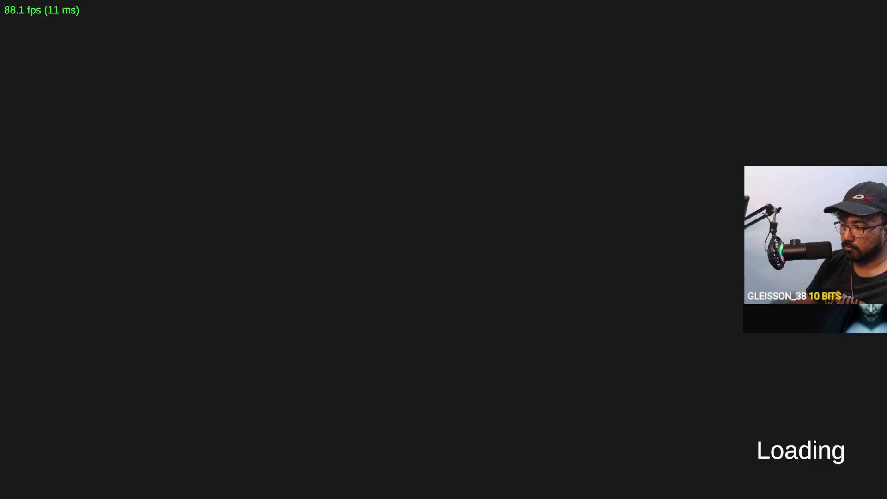
key("alt+Tab")
Step: Expand the shipment scene's objects in the Hierarchy
key("super")
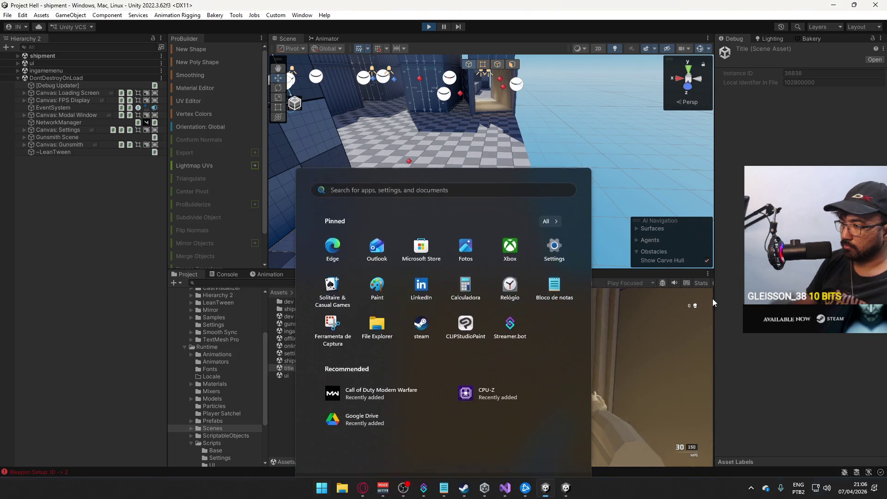
key("super")
left_click(18, 56)
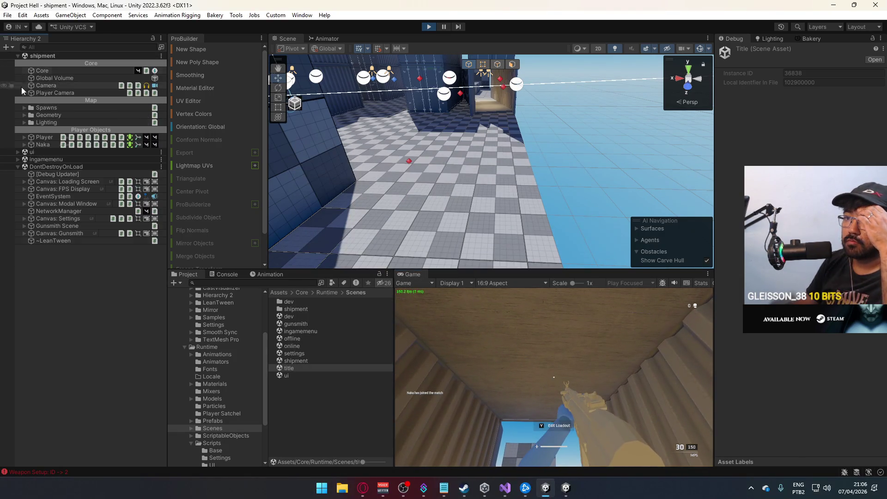
scroll(800, 231, "down", 10)
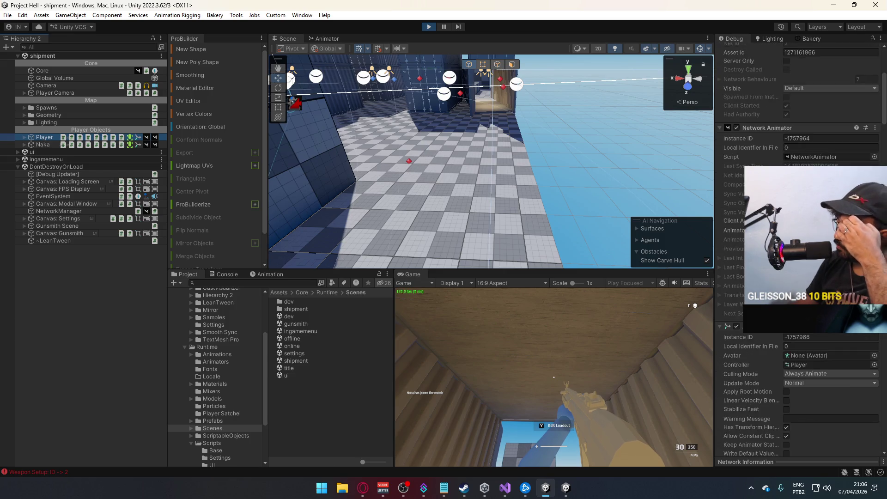
scroll(799, 249, "down", 15)
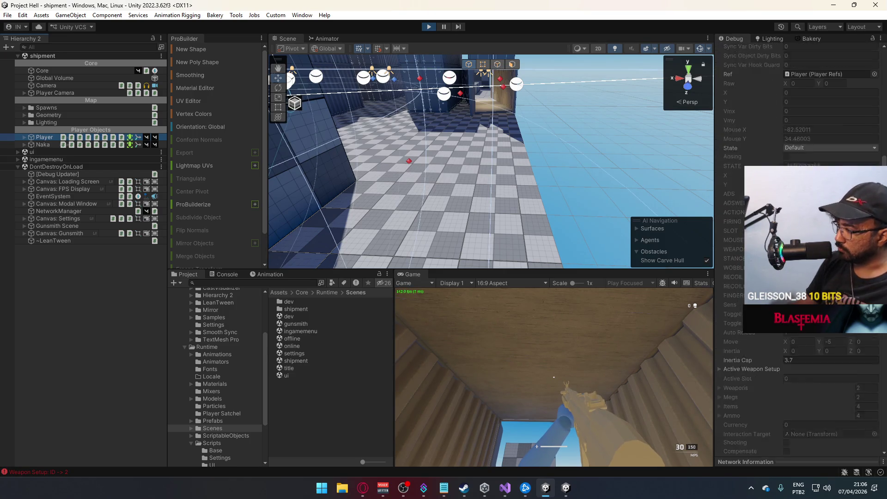
Step: Sprint the player across the shipment map, past the containers and into the blue block maze
key("shift+w")
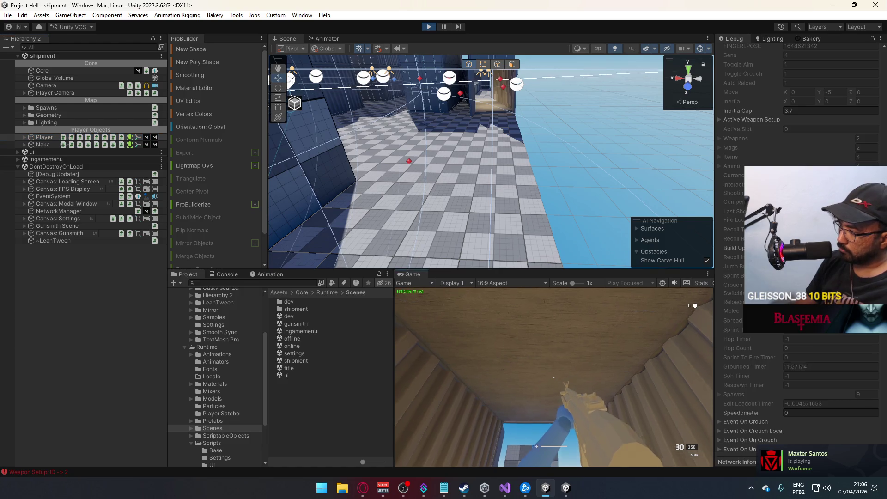
key("shift+w")
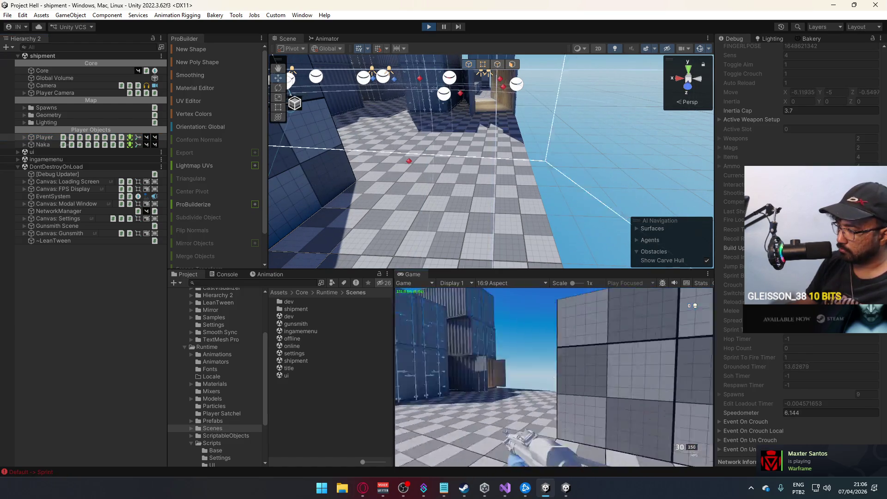
key("shift+w")
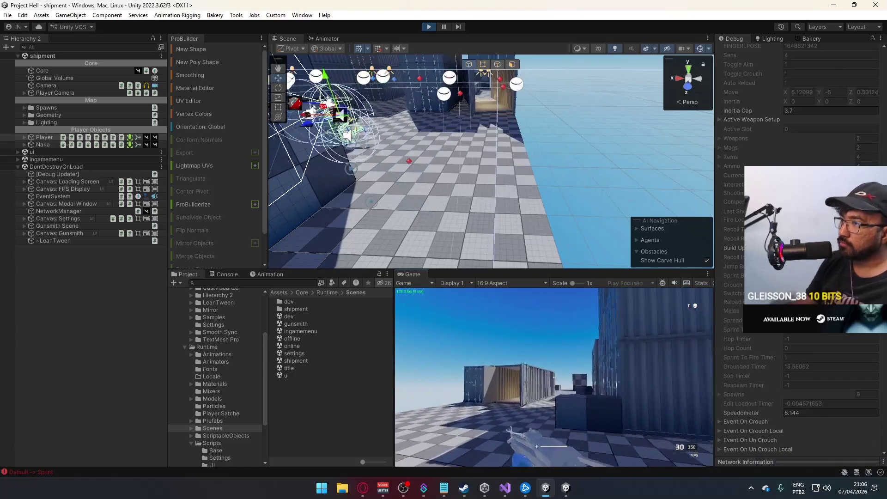
key("shift+w")
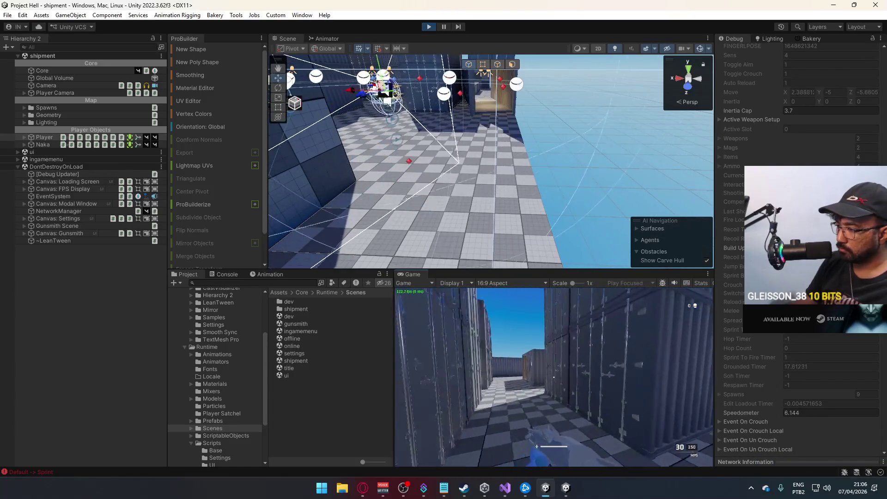
key("shift+w")
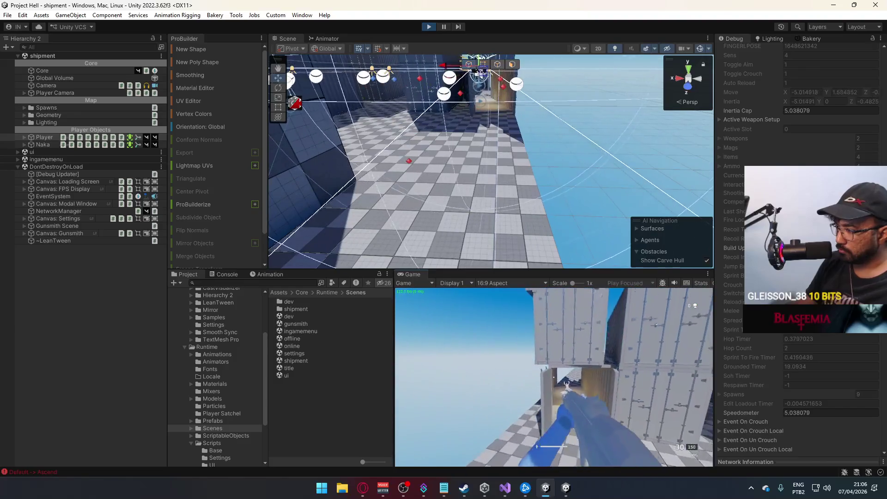
key("shift+w")
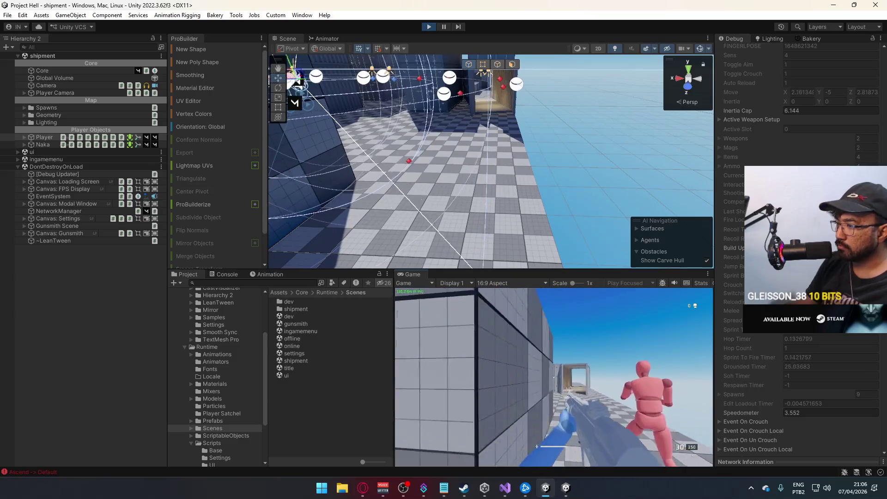
Step: Shoot the pink training dummy, fire while moving, reload, and jump between the containers
left_click(554, 377)
key("shift+w")
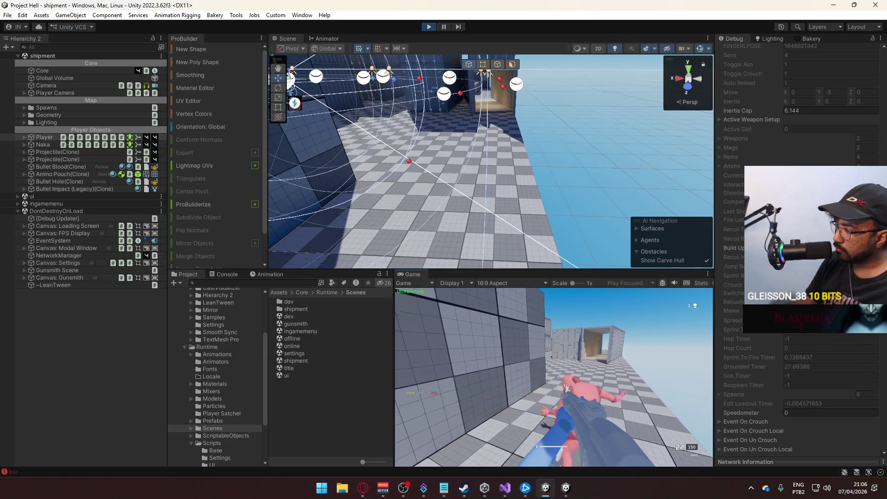
left_click(554, 377)
key("w")
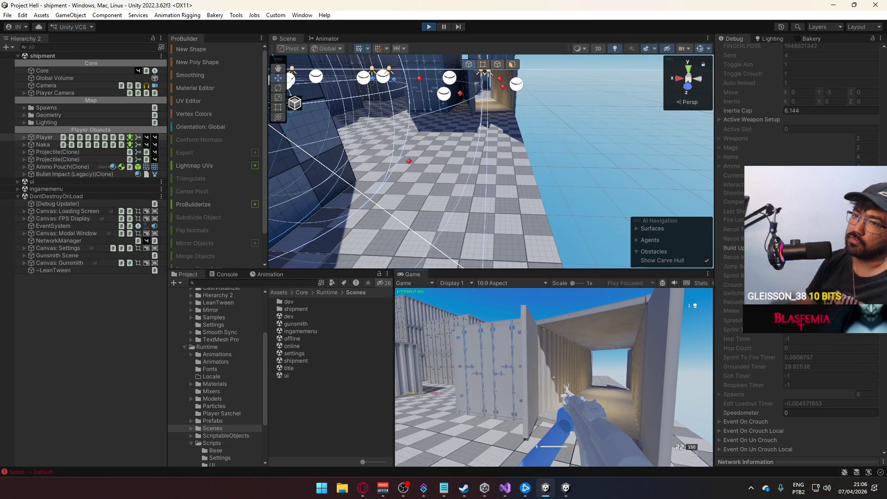
key("r")
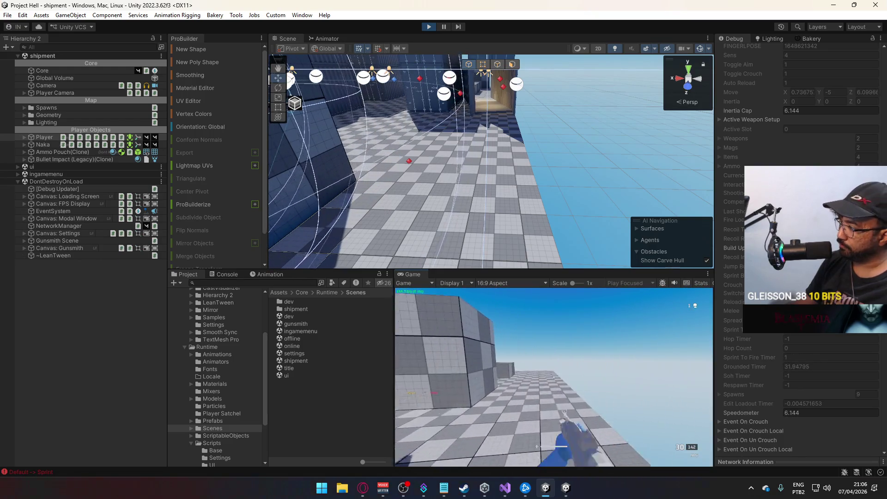
key("w")
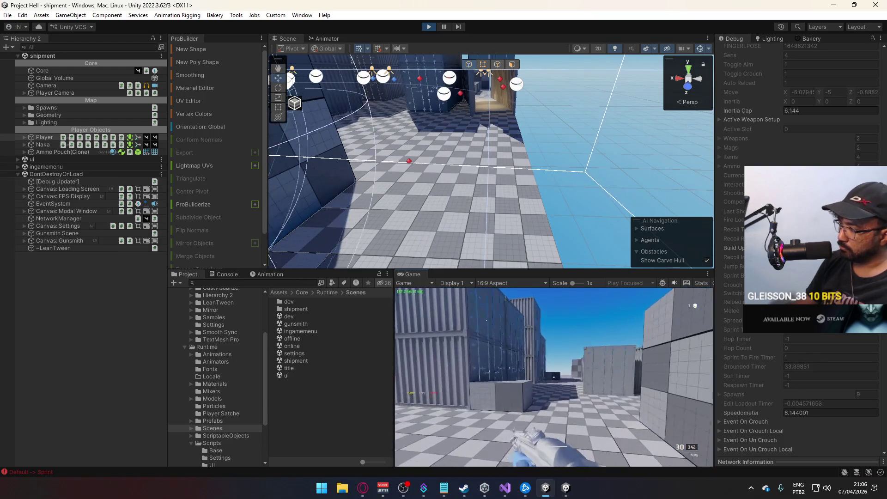
key("space")
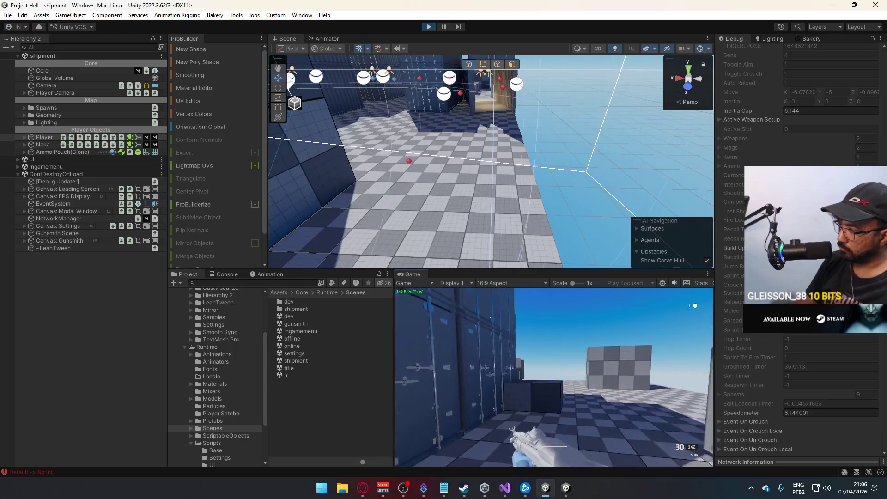
key("w")
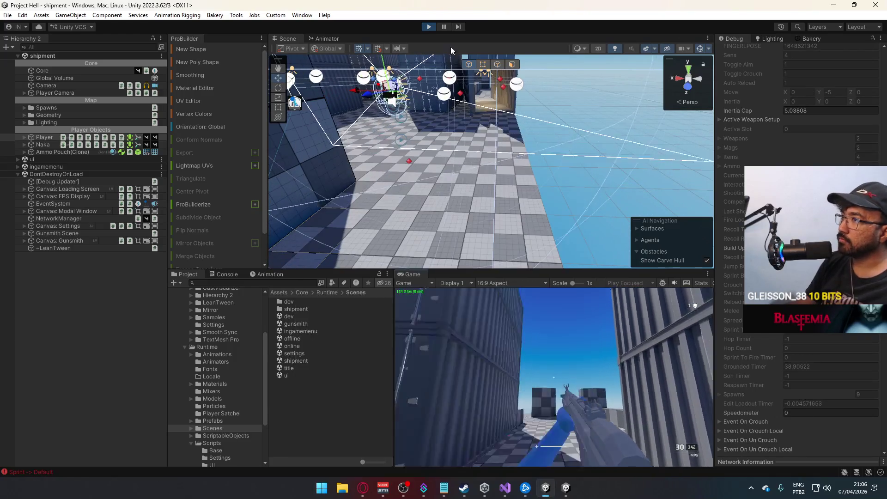
Step: Stop play mode and close the running project hell.exe build
key("ctrl+p")
right_click(568, 486)
left_click(533, 468)
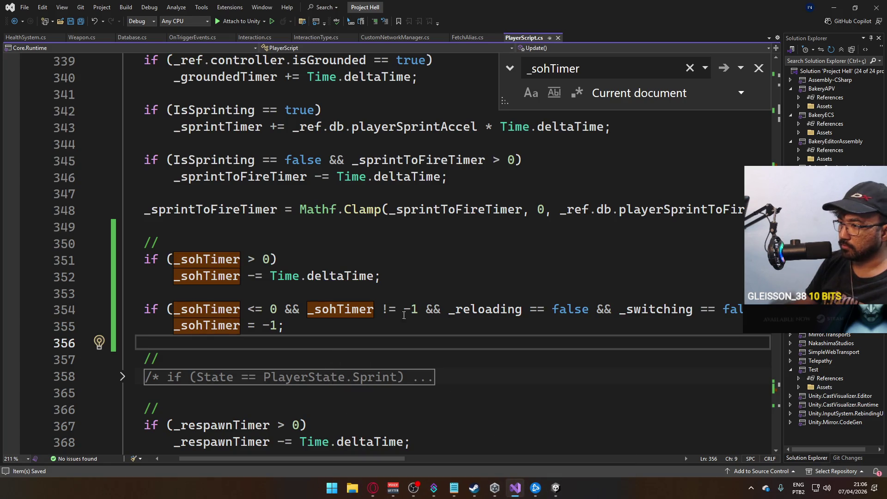
Step: Trim line 354 to `_sohTimer <= 0 && _sohTimer != -1` and save PlayerScript.cs
left_click(420, 309)
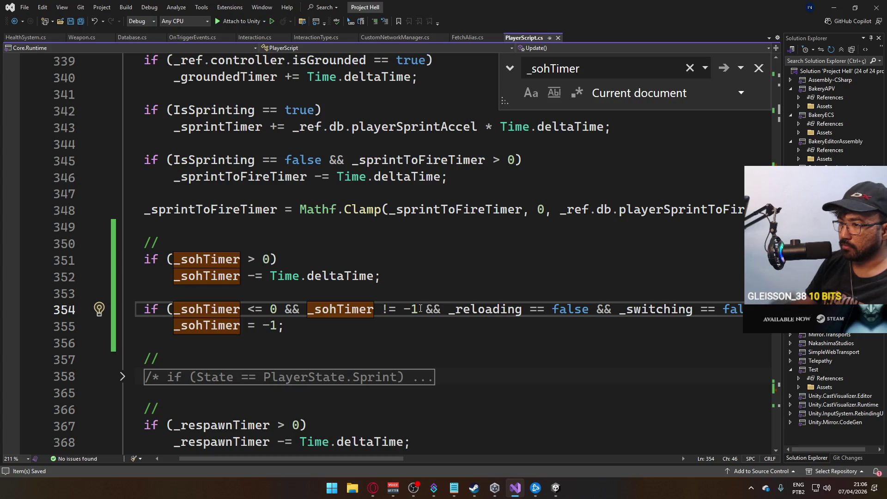
left_click_drag(420, 309, 731, 309)
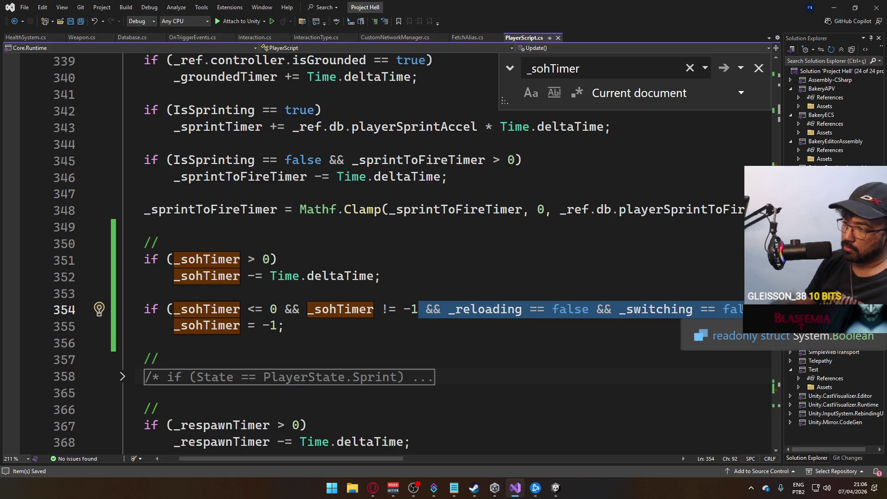
key("Delete")
key("ctrl+s")
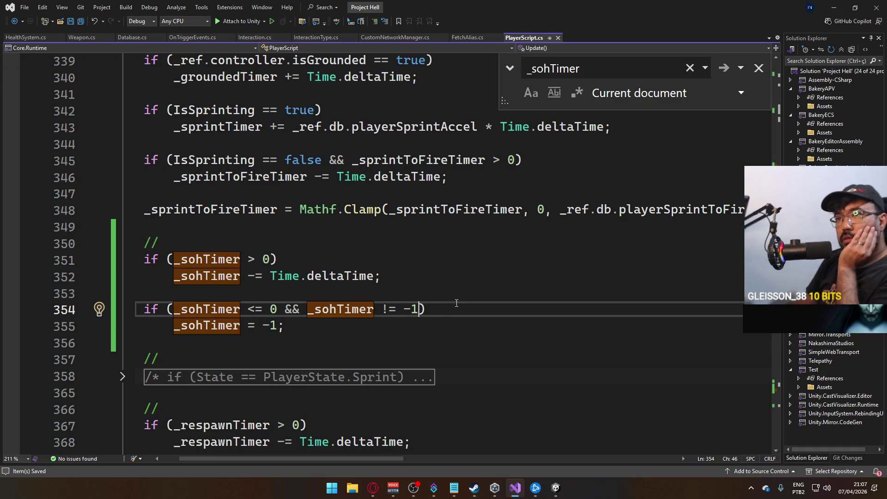
key("Escape")
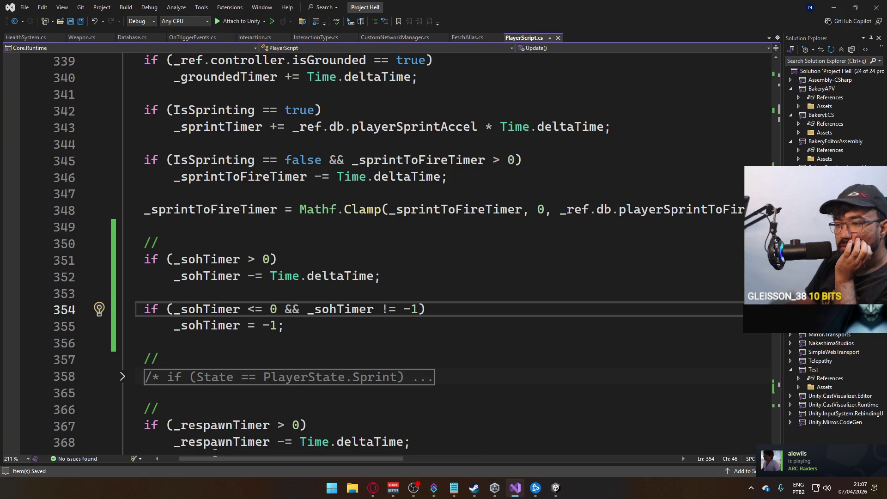
Step: Scroll further through PlayerScript.cs, then switch back to the Unity editor
scroll(318, 400, "down", 20)
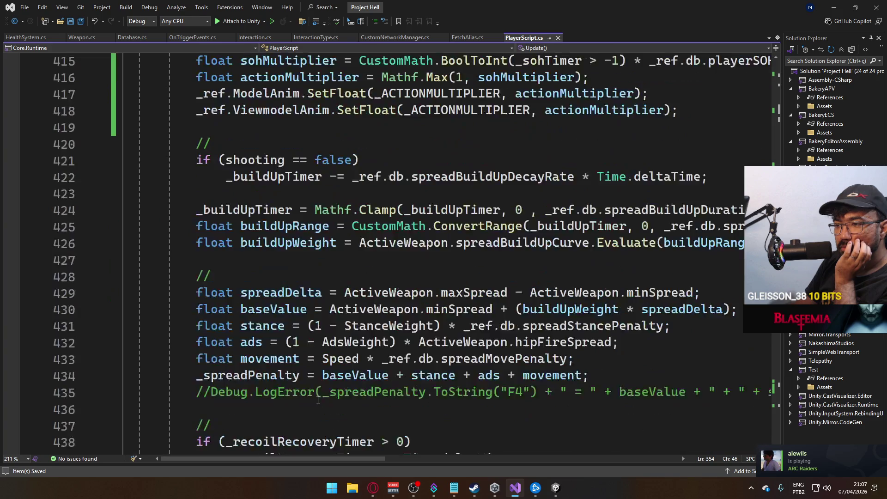
scroll(317, 400, "down", 20)
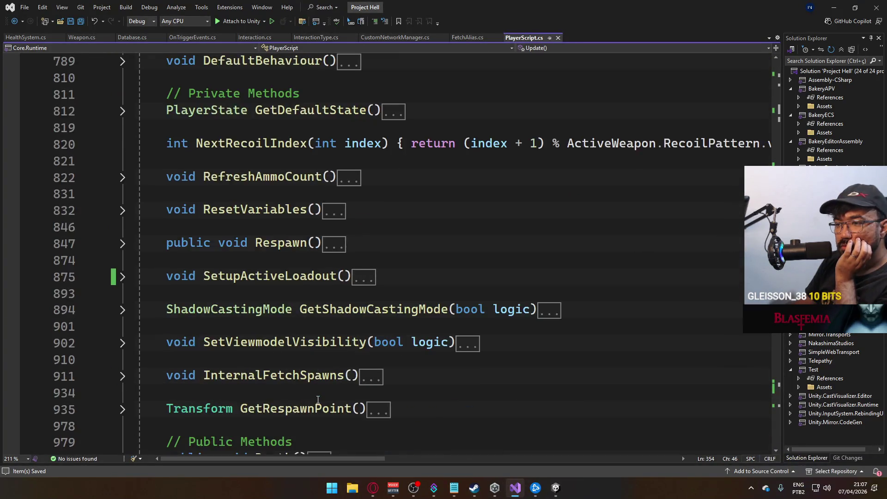
scroll(318, 400, "down", 4)
mouse_move(776, 318)
left_mouse_down()
mouse_move(755, 426)
mouse_move(748, 396)
left_mouse_up()
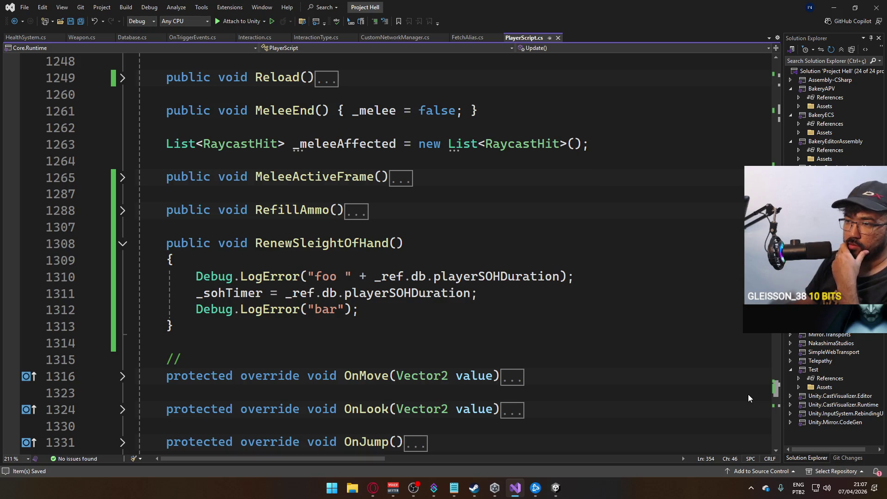
left_click(563, 496)
Step: Build And Run the game, start play mode in the editor, then switch to Opera
left_click(7, 15)
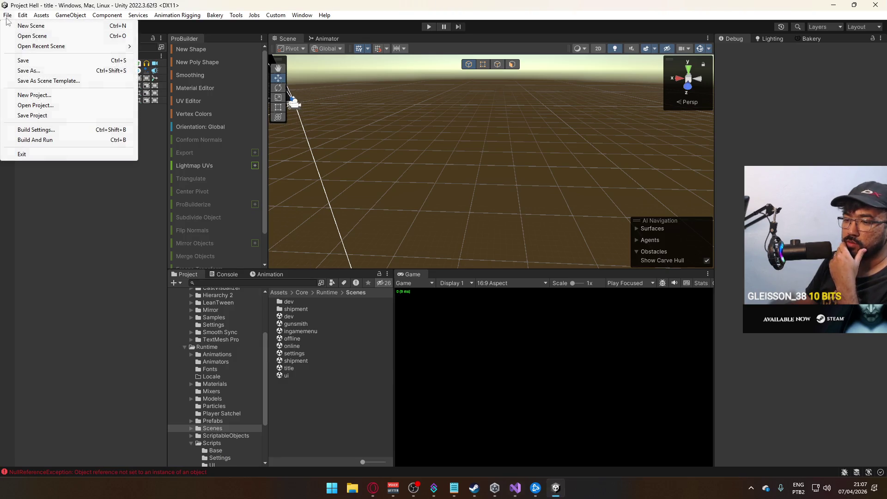
left_click(60, 139)
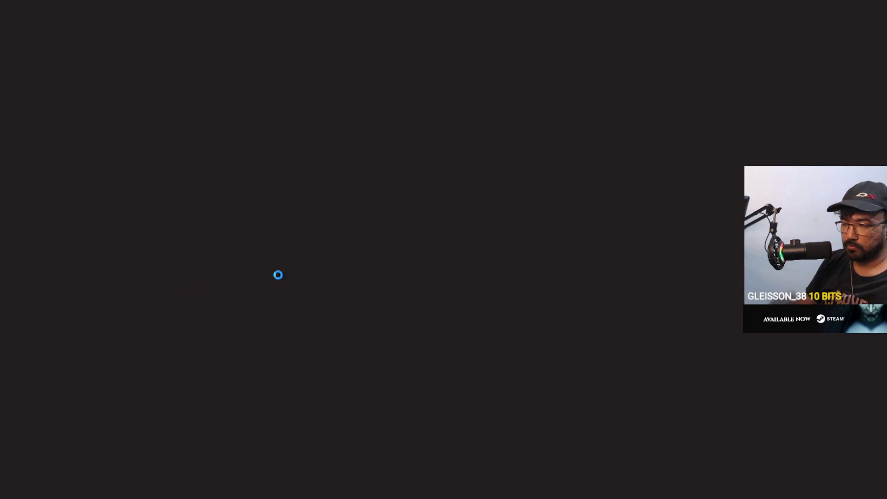
key("alt+Tab")
left_click(429, 27)
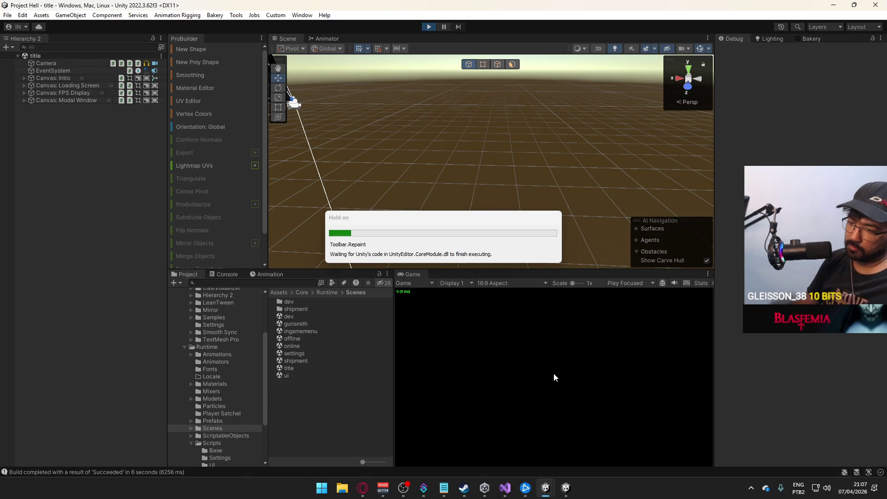
key("alt+Tab")
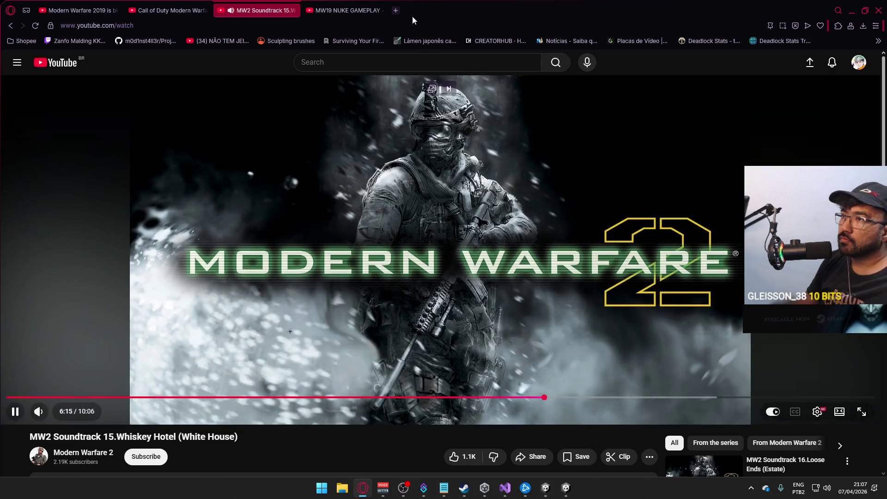
Step: Load Twitch in a new Opera tab, then minimize the browser
left_click(393, 11)
type("twitch")
key("Return")
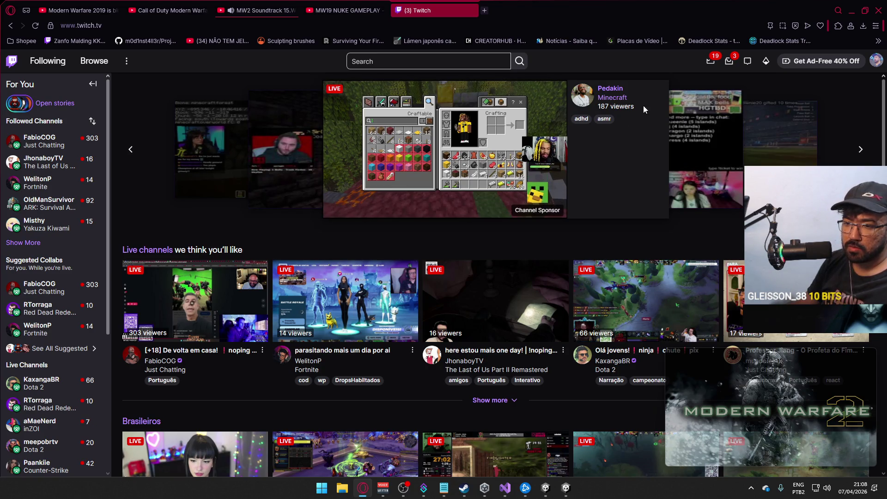
left_click(853, 11)
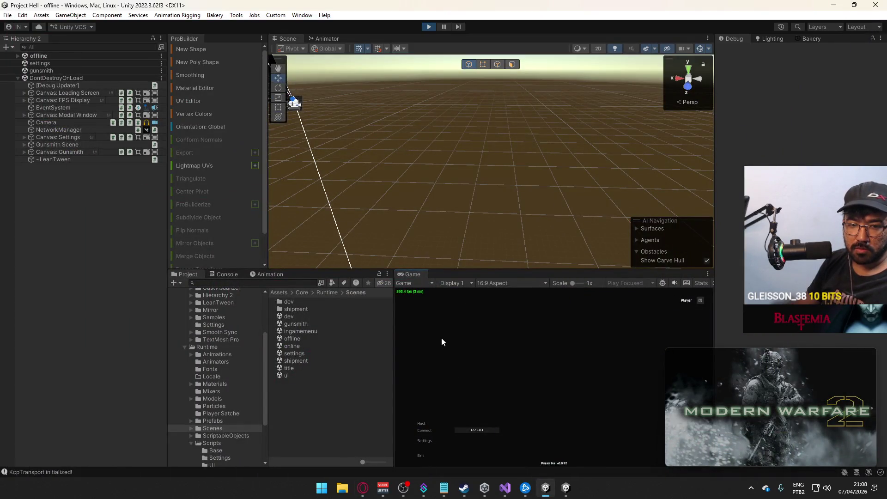
Step: Switch the Inspector from Debug back to Normal mode and press Host to start a match
mouse_move(713, 384)
left_mouse_down()
mouse_move(686, 171)
mouse_move(717, 80)
mouse_move(690, 91)
mouse_move(769, 107)
left_mouse_up()
left_click(881, 39)
left_click(831, 73)
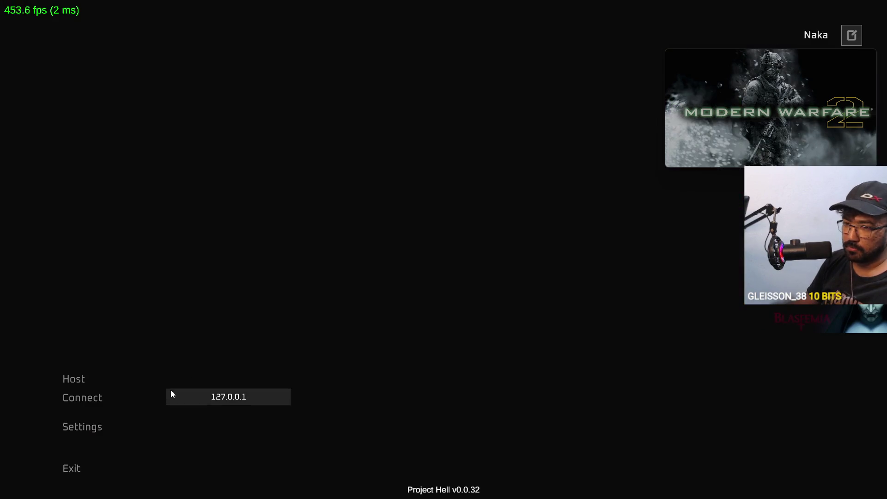
key("Return")
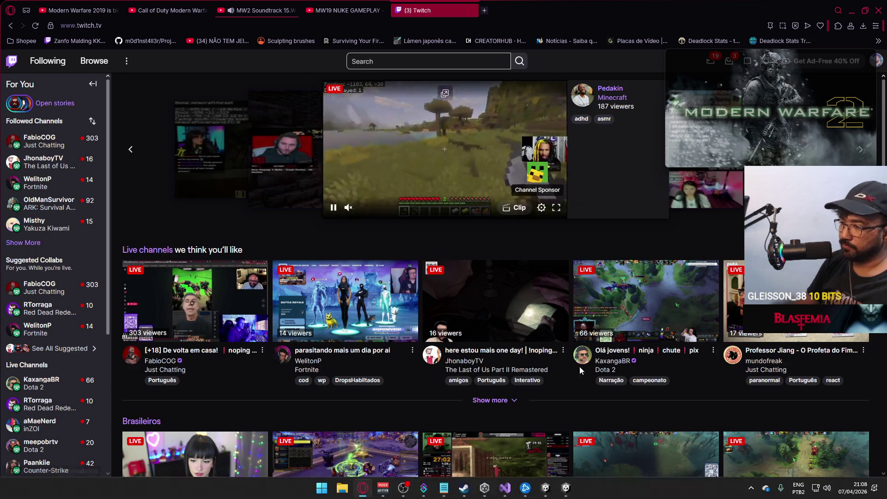
Step: Expand the shipment scene and select the Player object in the Hierarchy
key("super")
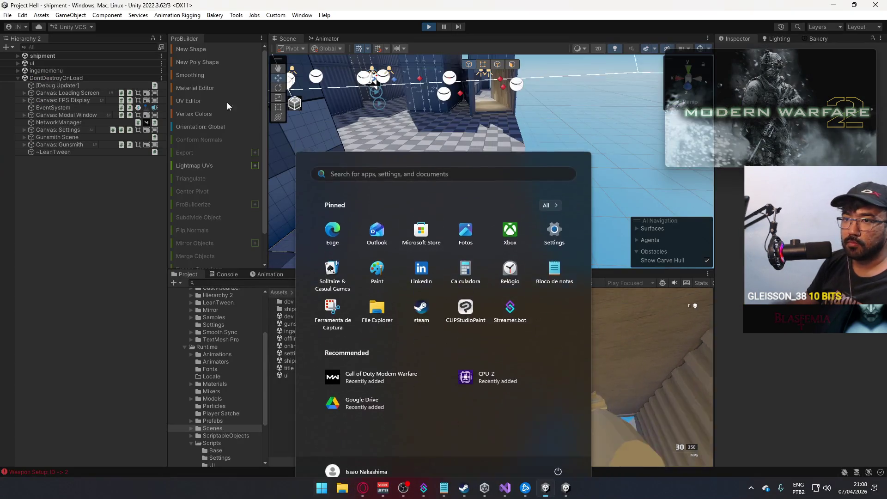
key("Escape")
left_click(18, 56)
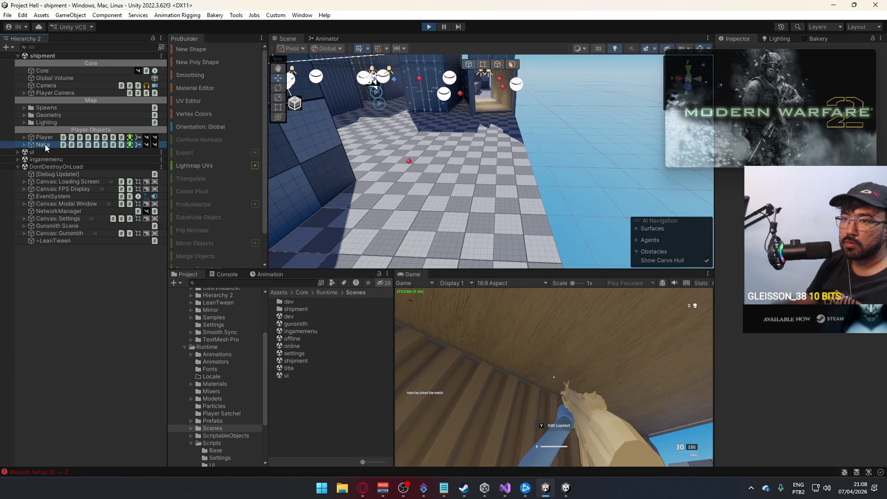
left_click(45, 145)
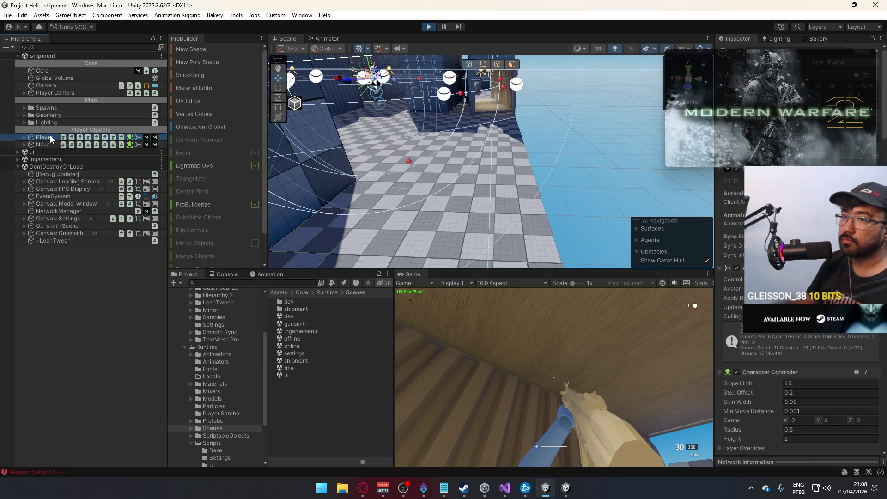
left_click(44, 137)
scroll(834, 341, "down", 10)
scroll(833, 340, "down", 10)
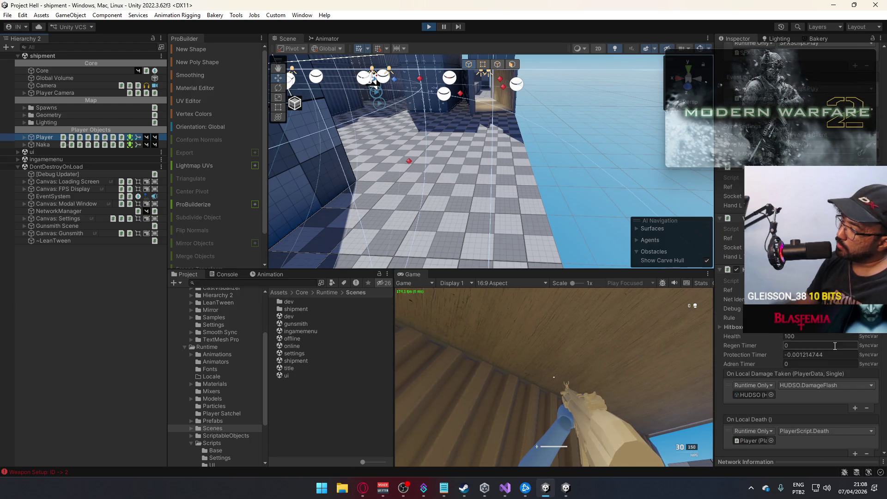
scroll(835, 345, "down", 5)
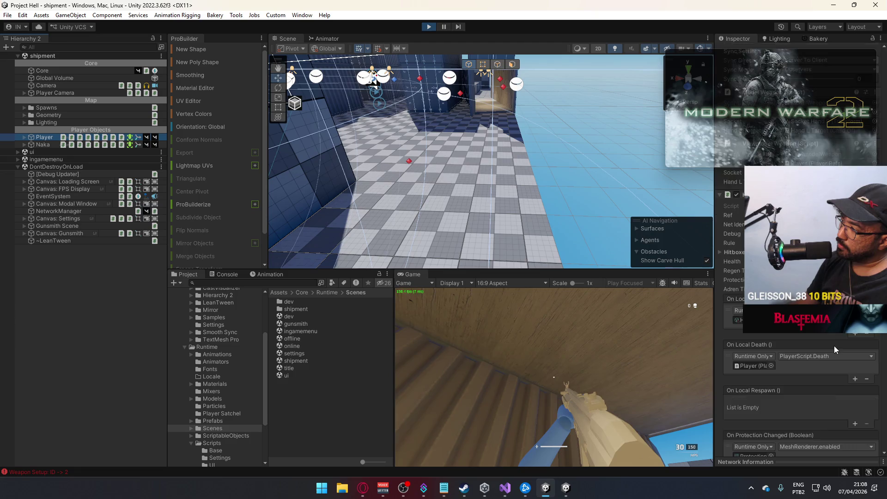
Step: Switch the Inspector to Debug mode to view the Player's health and network fields
left_click(880, 39)
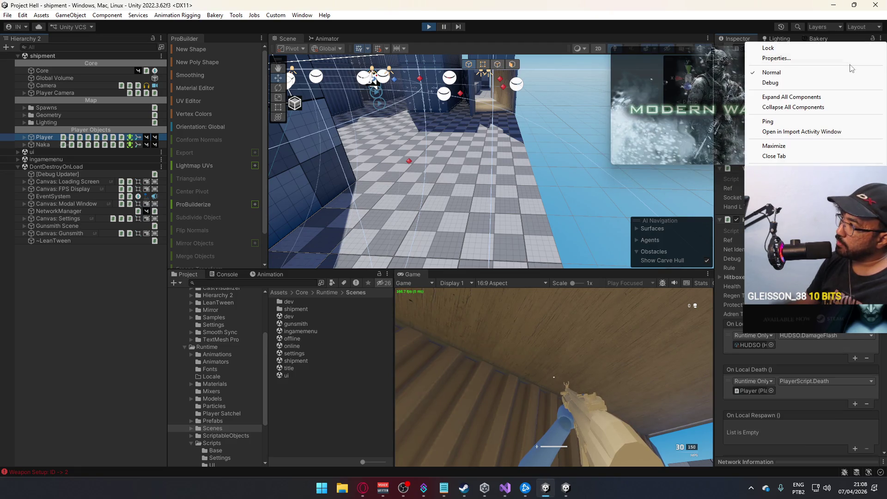
left_click(833, 83)
left_click_drag(882, 157, 880, 452)
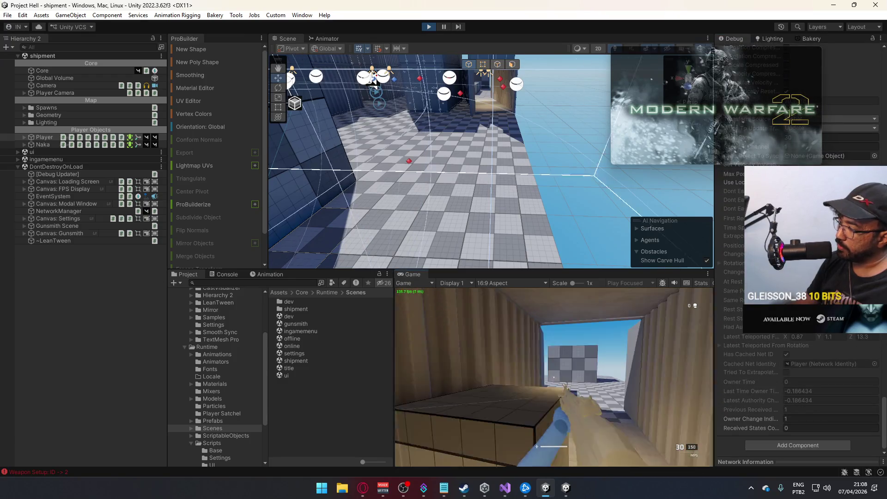
key("super")
left_click(808, 365)
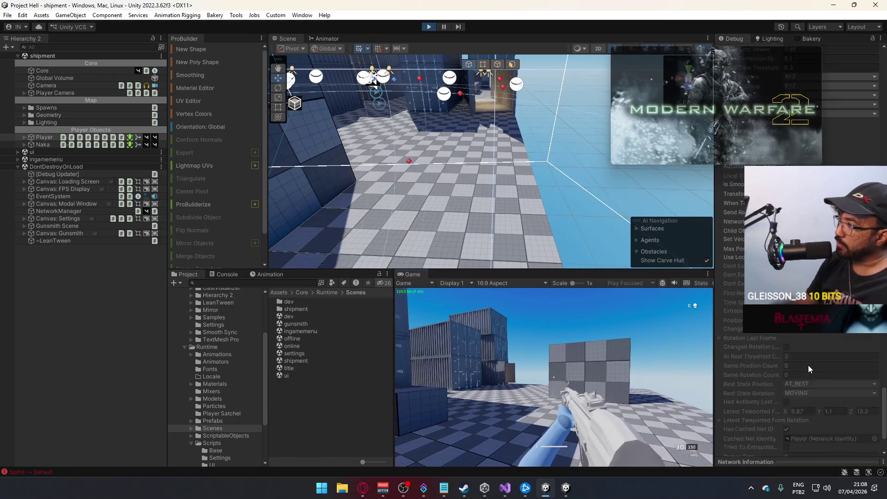
scroll(807, 368, "up", 5)
scroll(808, 370, "up", 10)
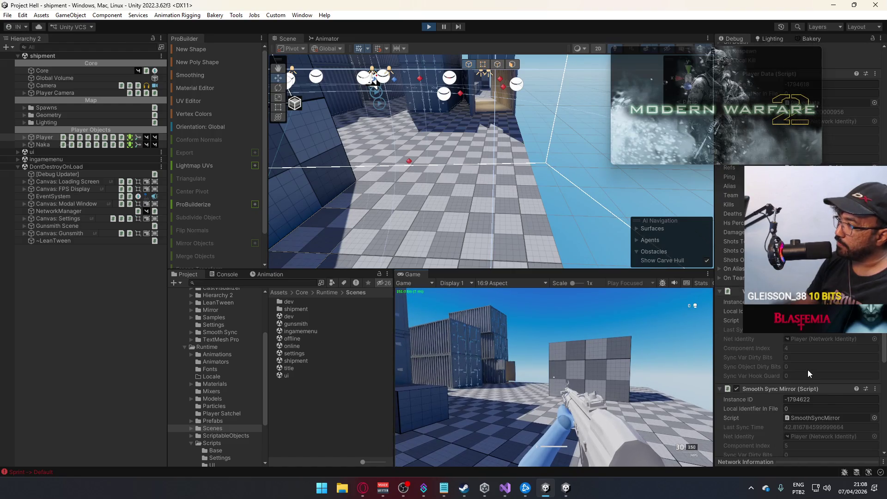
scroll(804, 369, "down", 10)
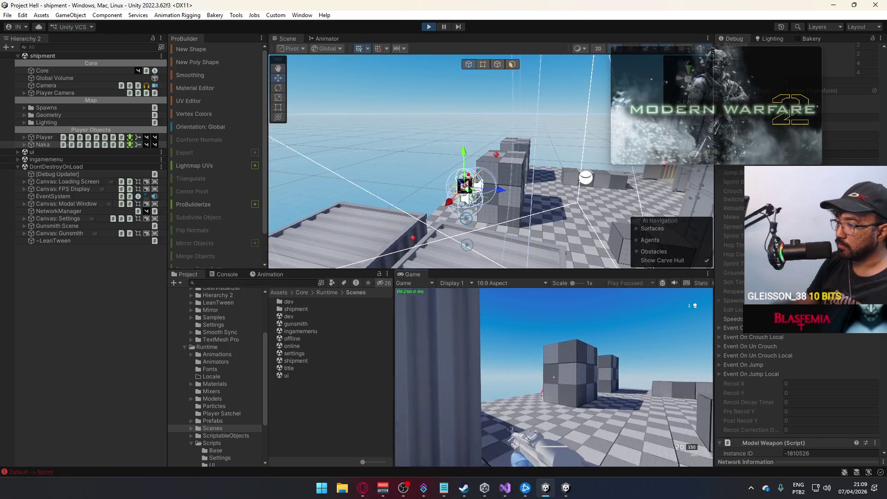
Step: Fire two shots at the block wall, strafe left, stop play mode and open the game's taskbar menu
left_click(554, 377)
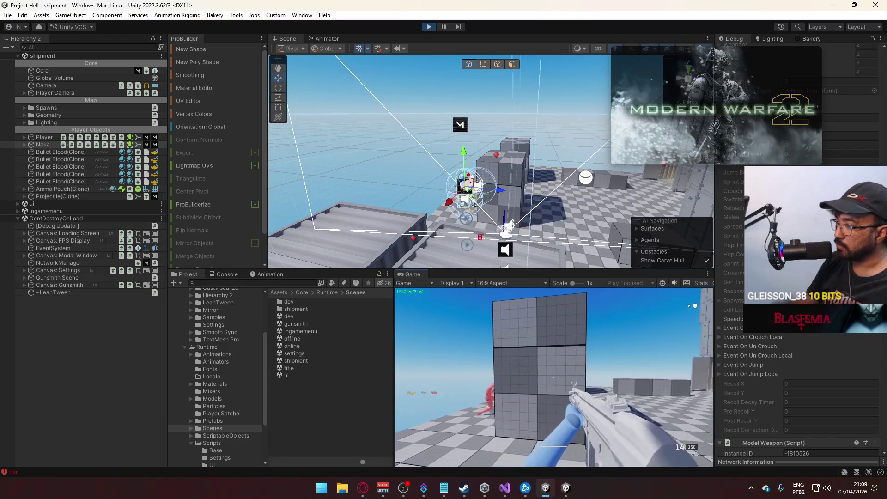
left_click(554, 377)
key("a")
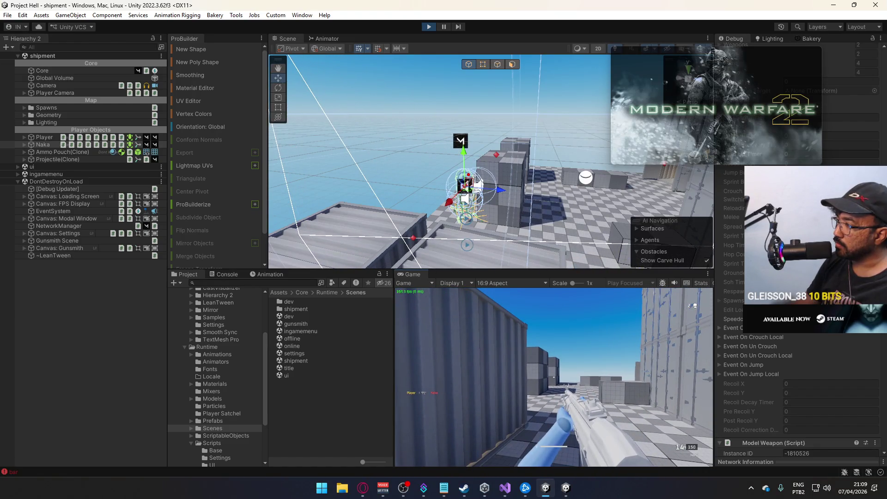
key("super")
left_click(429, 26)
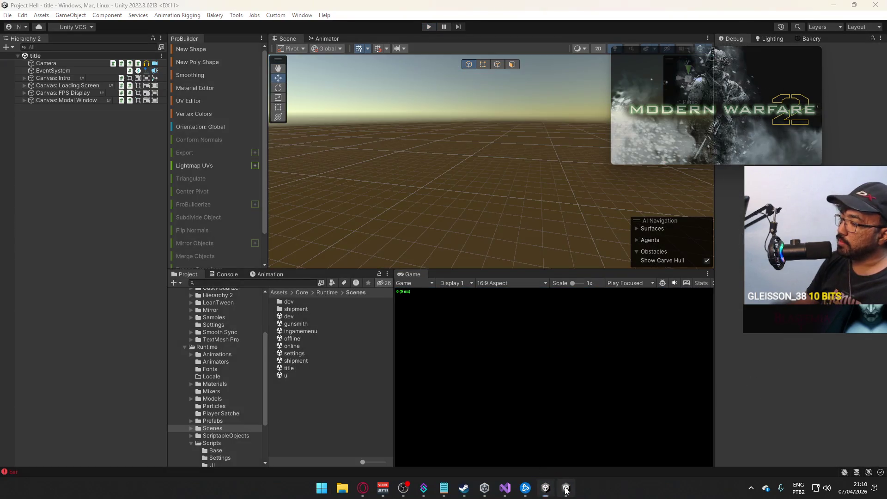
right_click(566, 488)
Step: Close the standalone game and add 'if (base.isOwned == false) return;' atop RenewSleightOfHand
left_click(578, 463)
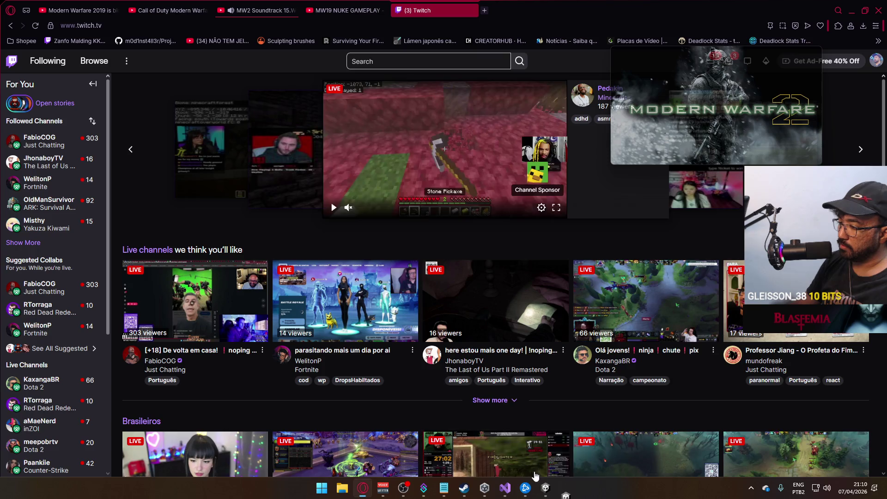
left_click(515, 488)
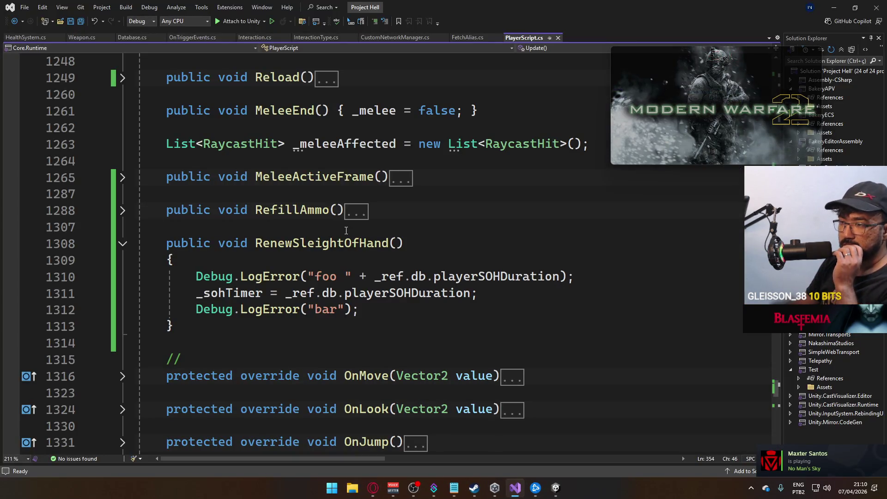
left_click(290, 258)
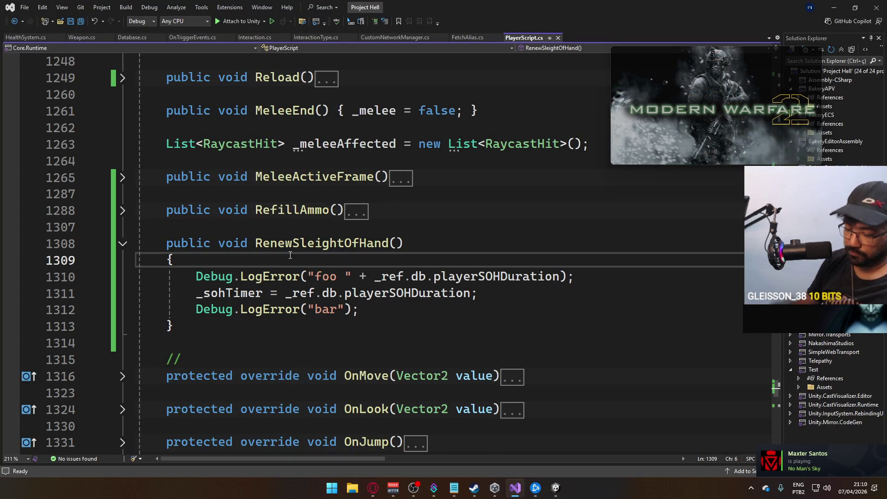
key("Return")
key("Return")
type("if (base.isOwned")
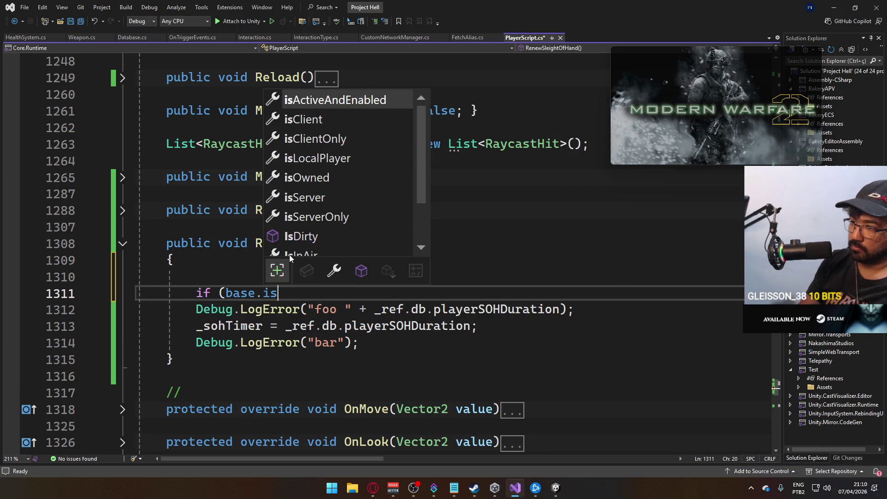
type(" == false) retu")
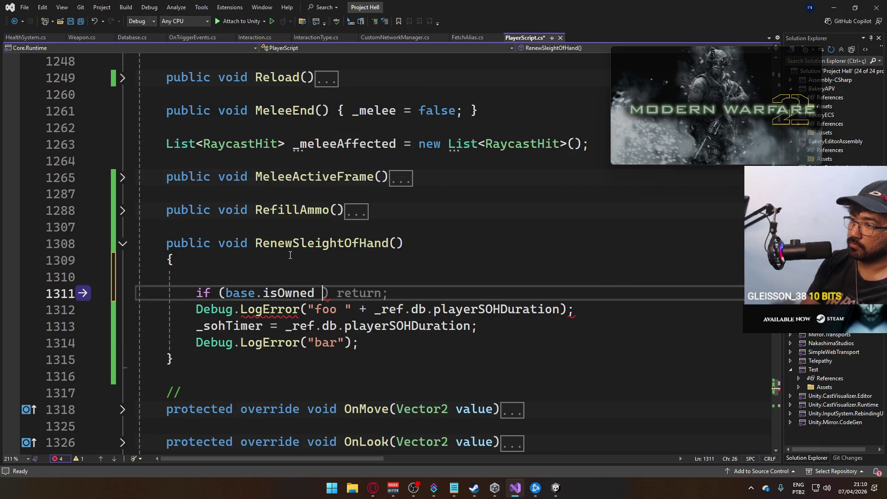
type("rn;")
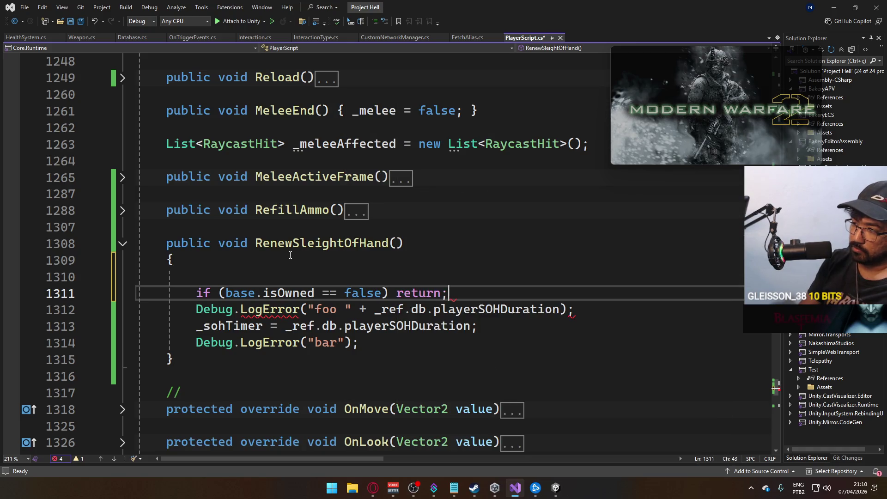
key("Return")
Step: Remove the blank line above the ownership check, save PlayerScript.cs, and open HealthSystem.cs
left_click(297, 253)
key("Delete")
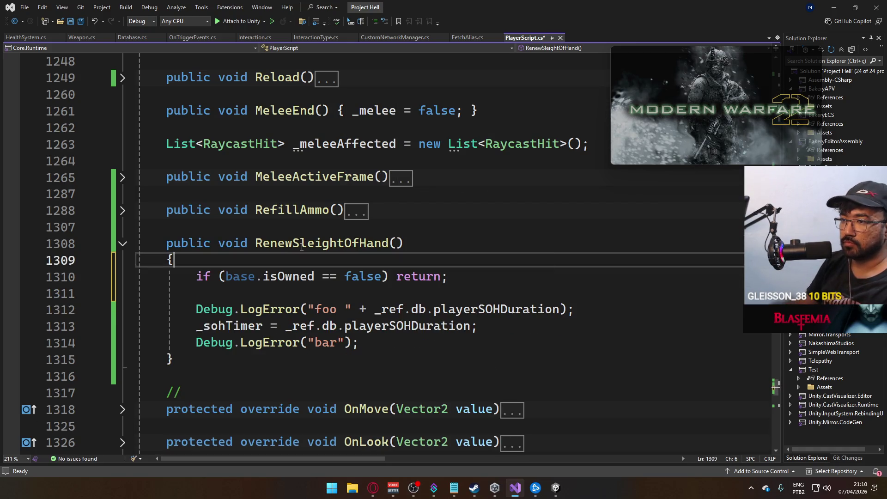
key("ctrl+s")
left_click(25, 38)
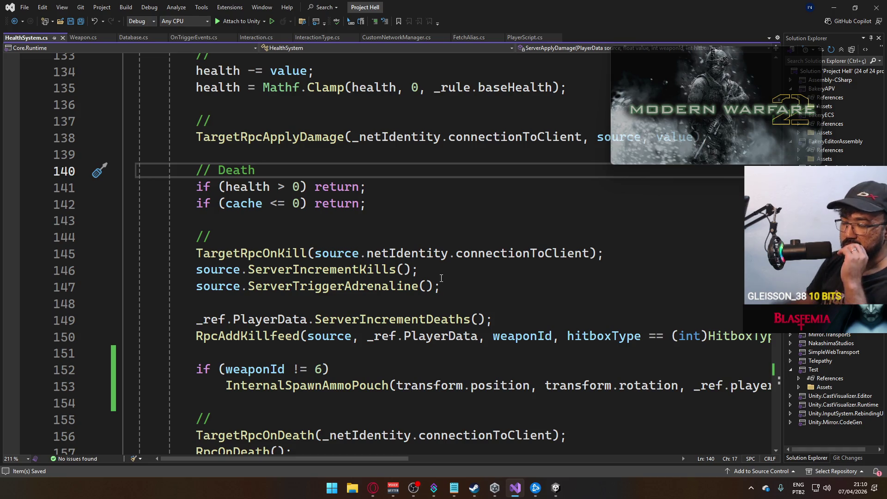
Step: Jump from line 145 to the TargetRpcOnKill definition at line 174 in HealthSystem.cs
scroll(439, 279, "down", 4)
scroll(414, 280, "up", 4)
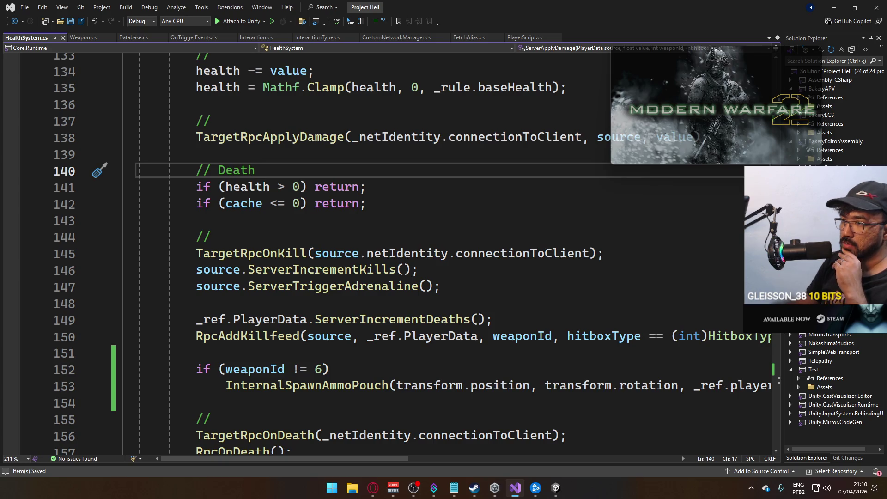
left_click(295, 253, "ctrl")
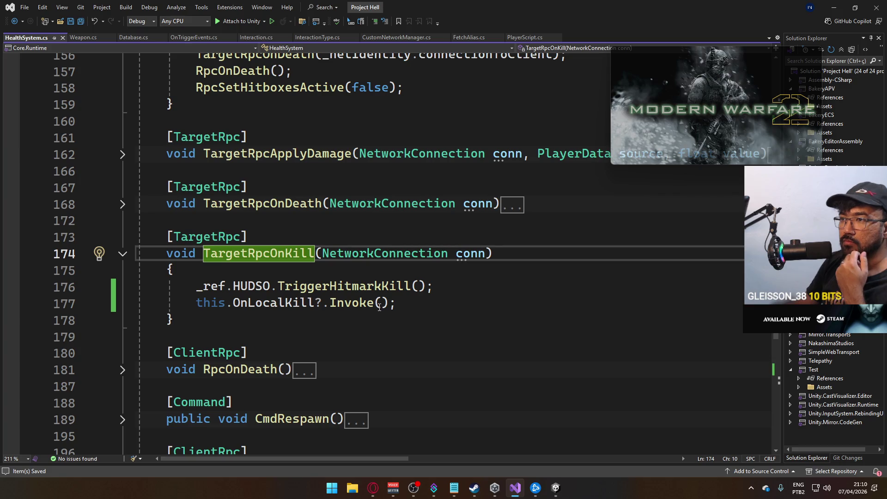
scroll(318, 277, "up", 3)
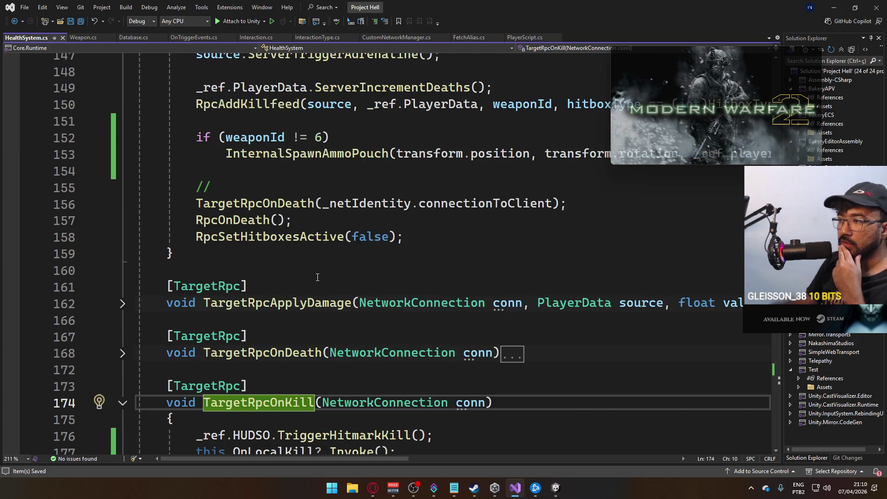
scroll(317, 276, "up", 4)
scroll(317, 276, "up", 1)
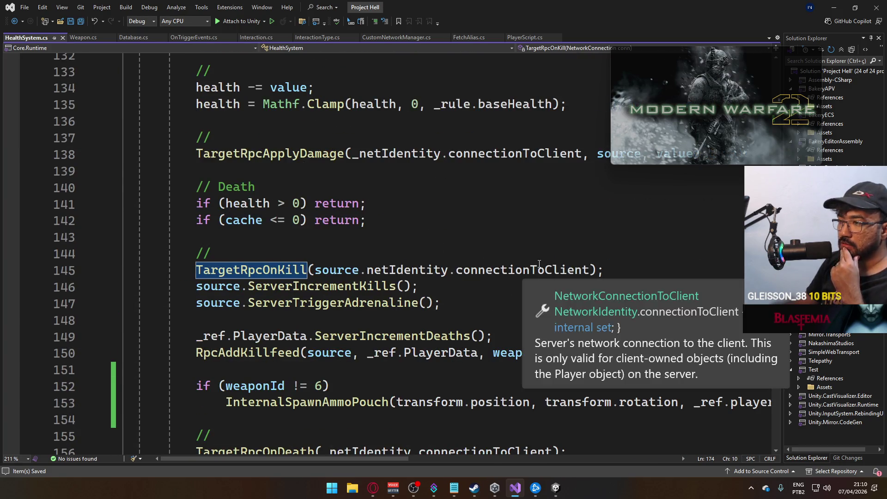
mouse_move(394, 263)
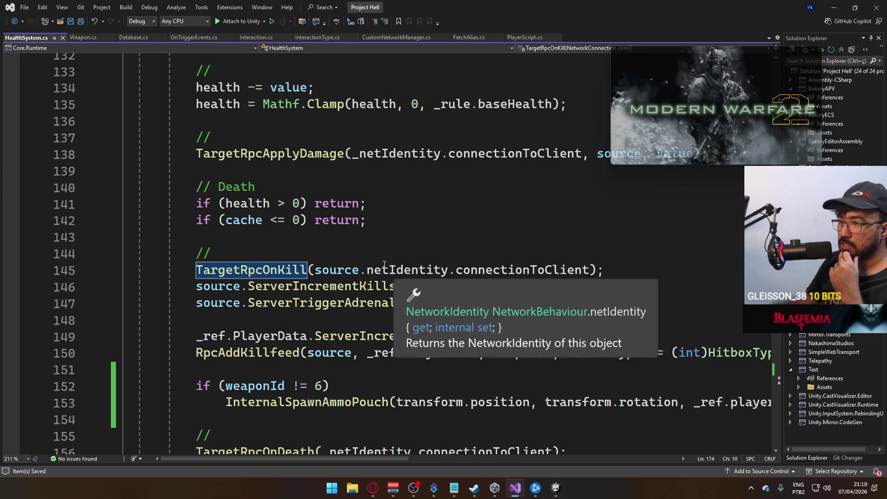
left_click_drag(367, 269, 592, 270)
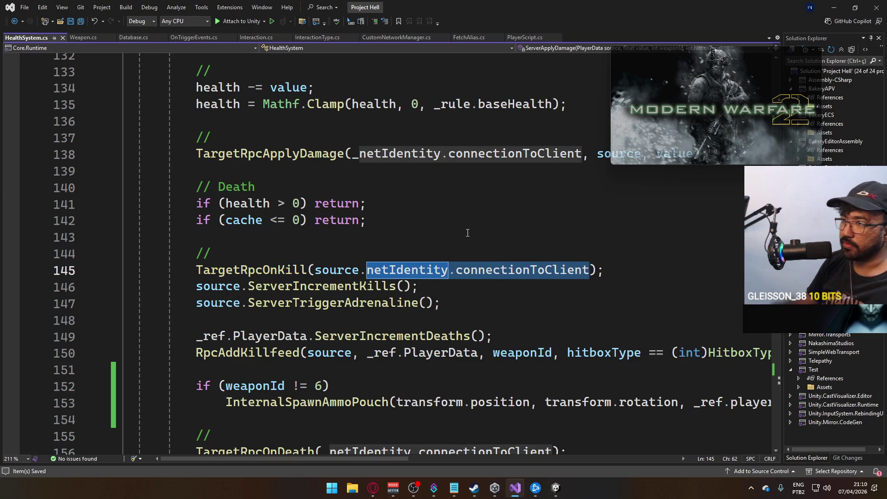
scroll(543, 259, "up", 2)
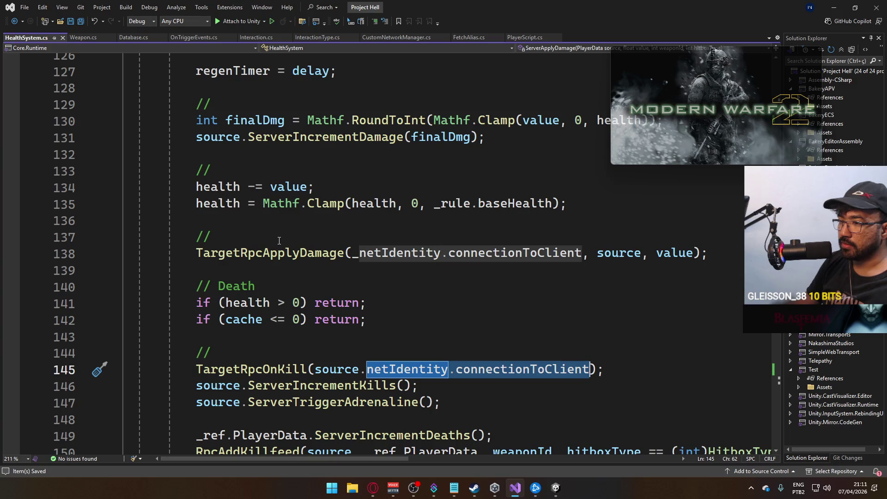
scroll(397, 330, "down", 2)
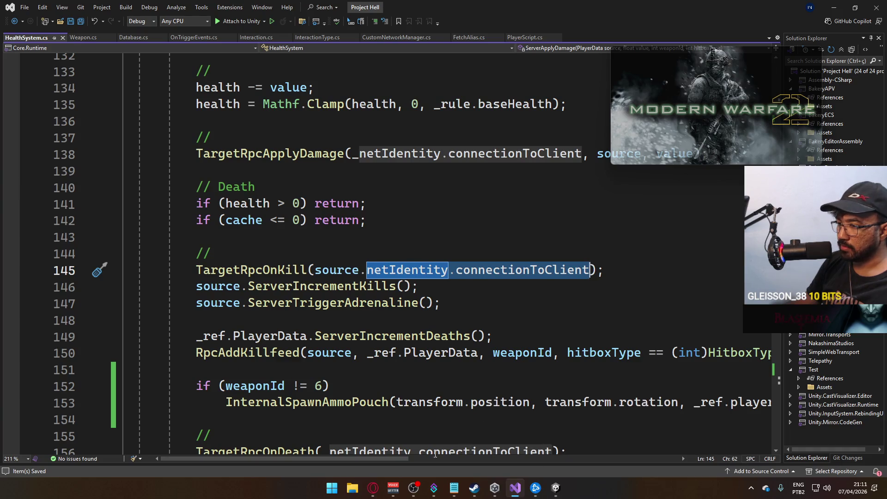
scroll(357, 375, "down", 2)
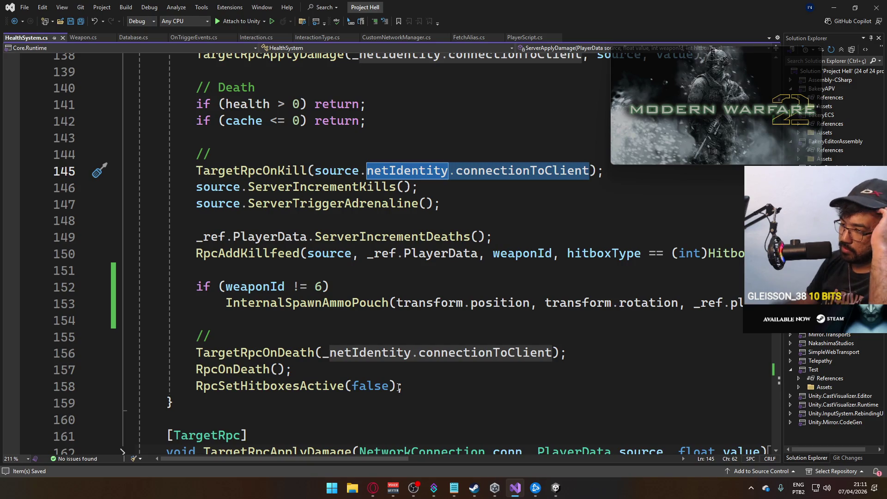
scroll(399, 387, "down", 4)
scroll(398, 387, "up", 2)
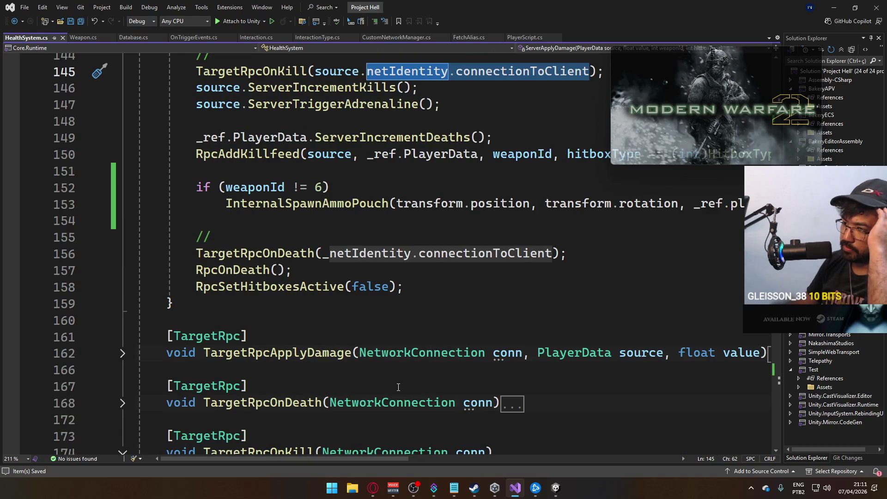
scroll(399, 387, "up", 3)
scroll(395, 383, "down", 7)
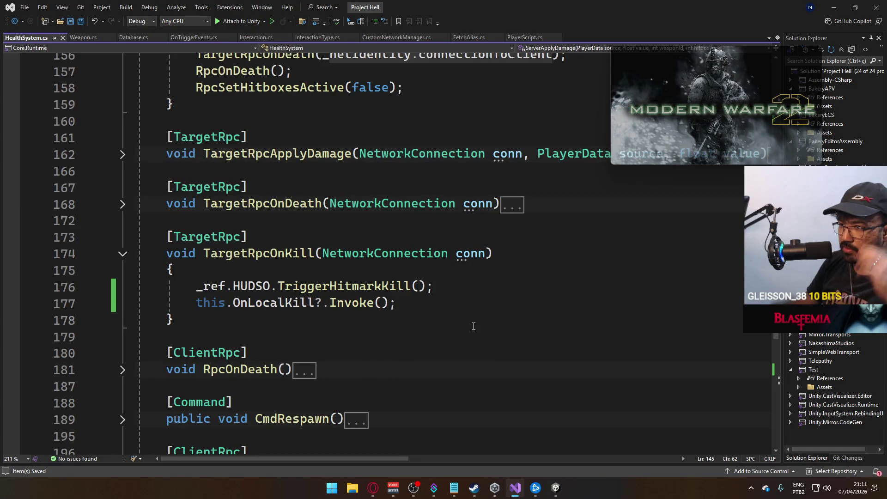
scroll(474, 327, "up", 1)
left_click(397, 288)
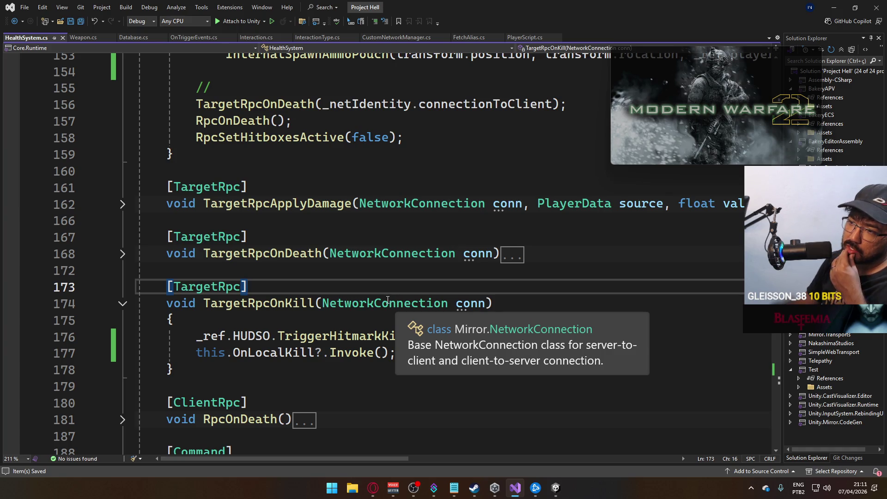
scroll(387, 299, "up", 3)
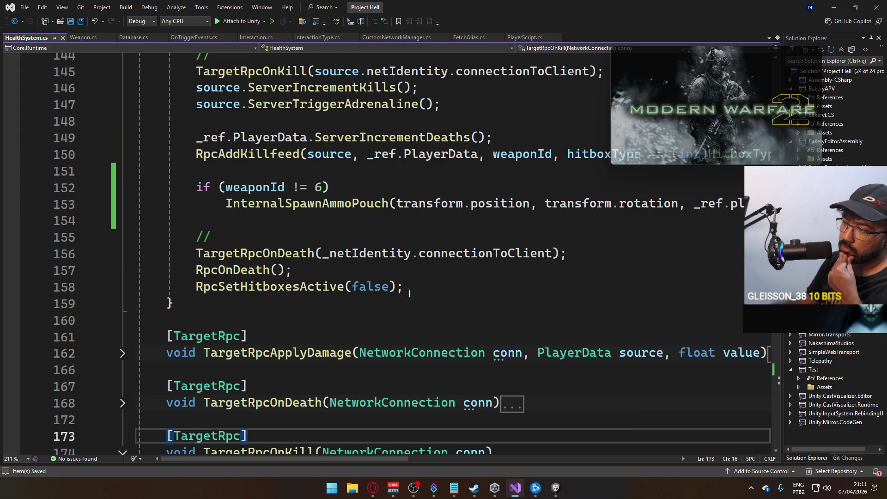
mouse_move(508, 253)
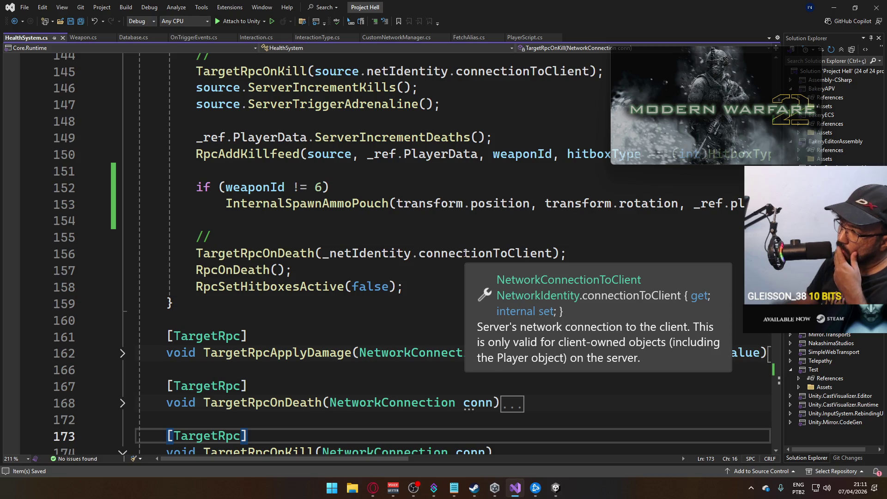
scroll(315, 319, "up", 12)
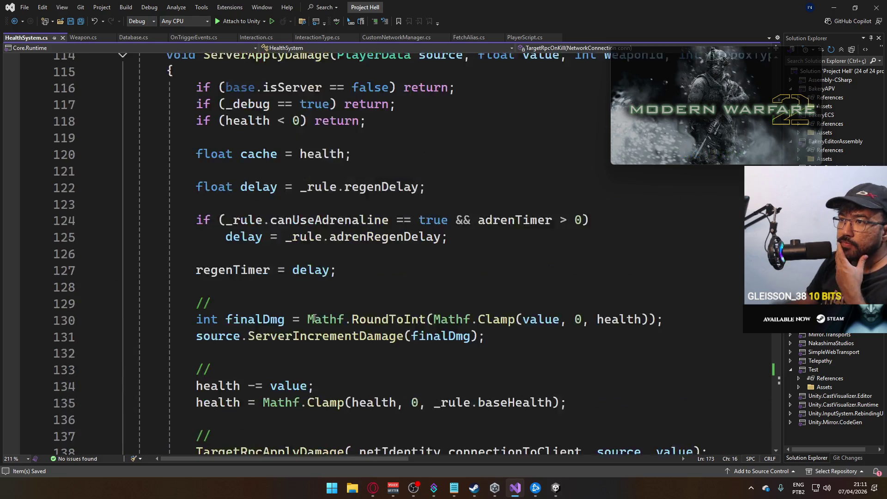
scroll(314, 319, "down", 10)
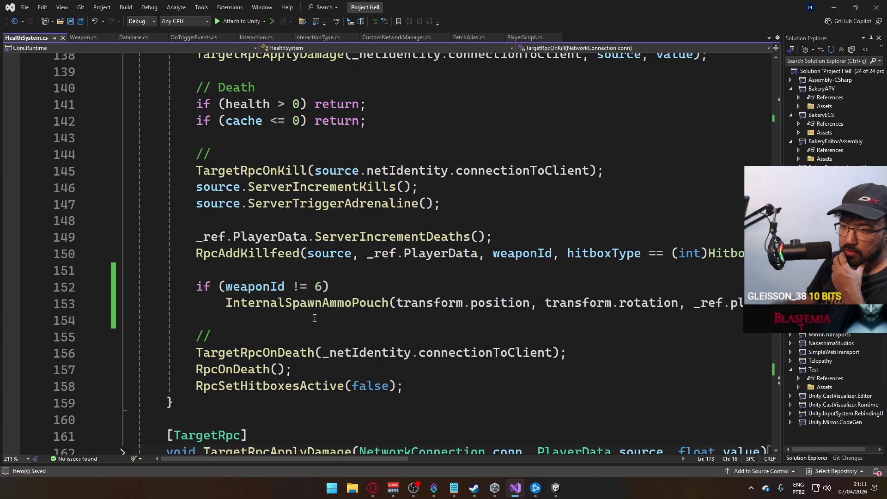
scroll(314, 318, "down", 3)
scroll(315, 318, "up", 2)
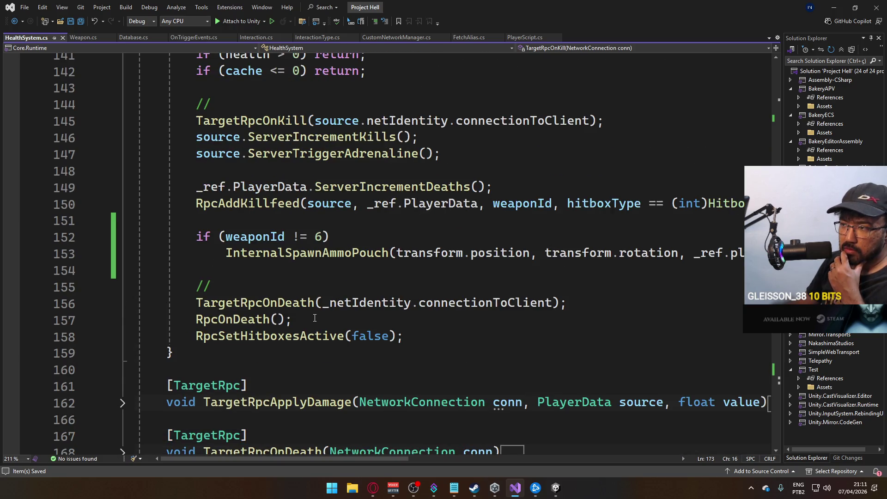
scroll(314, 318, "up", 2)
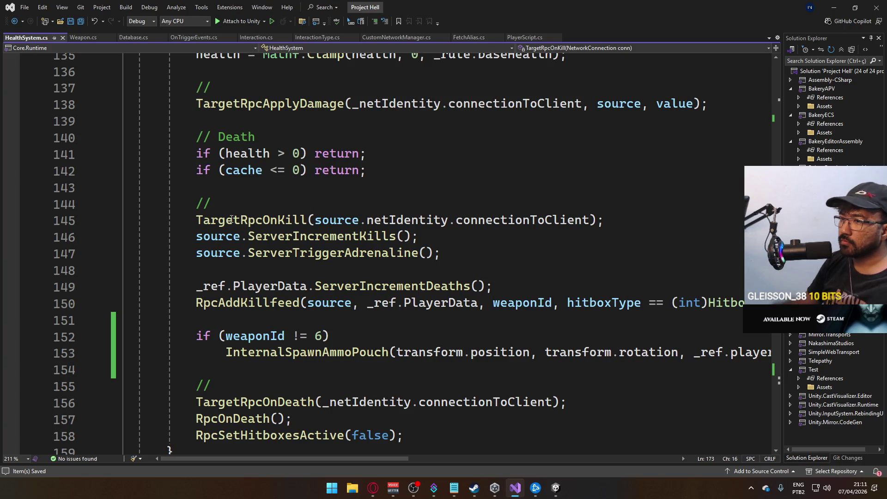
mouse_move(232, 237)
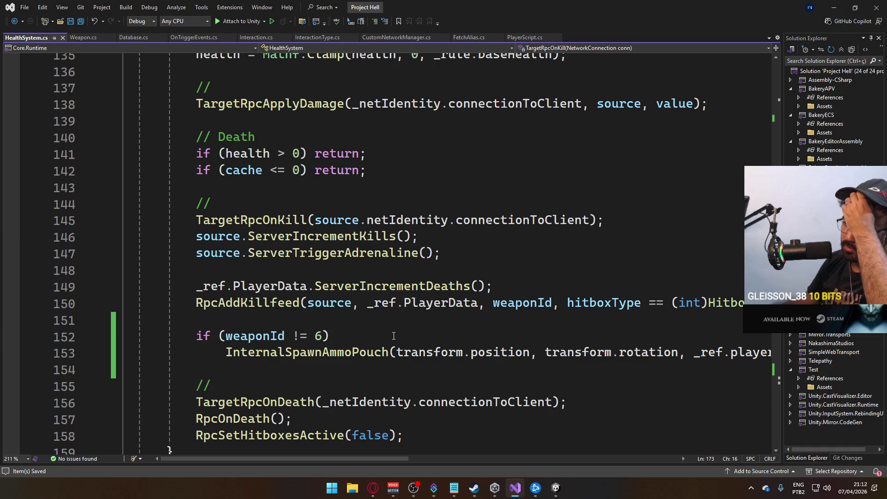
mouse_move(364, 217)
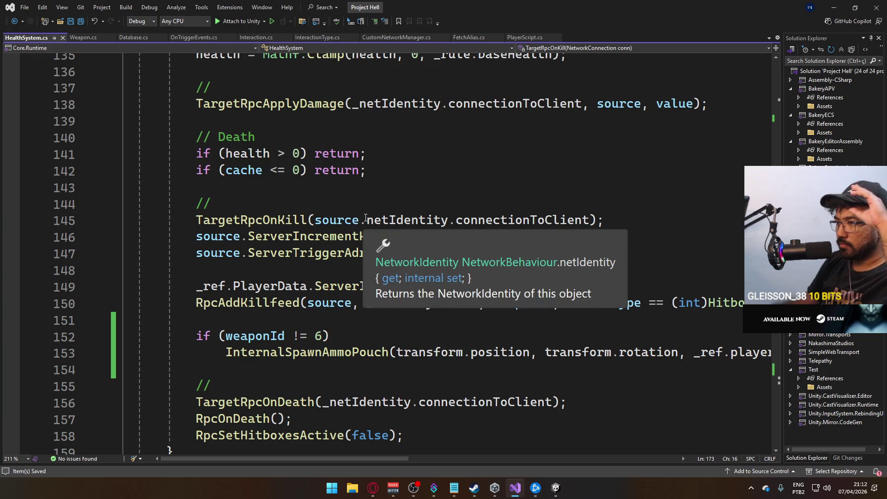
left_click_drag(365, 217, 592, 220)
mouse_move(548, 228)
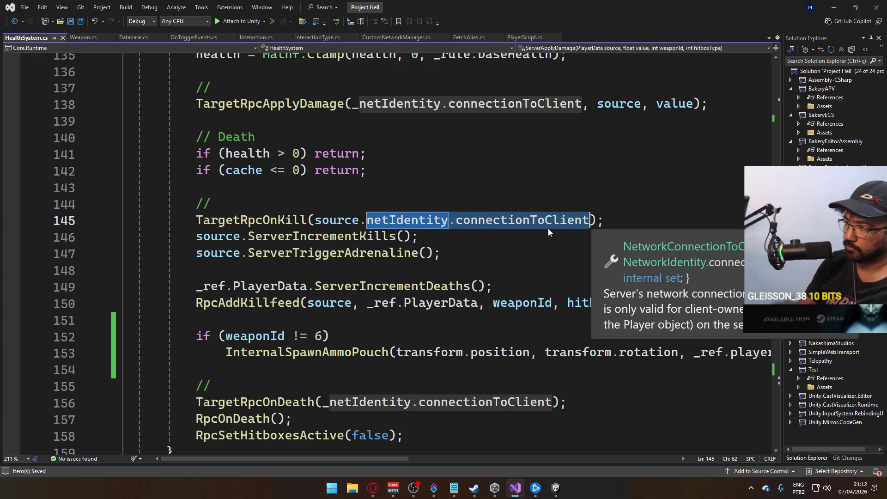
Step: Remove netIdentity.connectionToClient from the TargetRpcOnKill argument, leaving 'source.' unfinished
key("BackSpace")
key("ctrl+space")
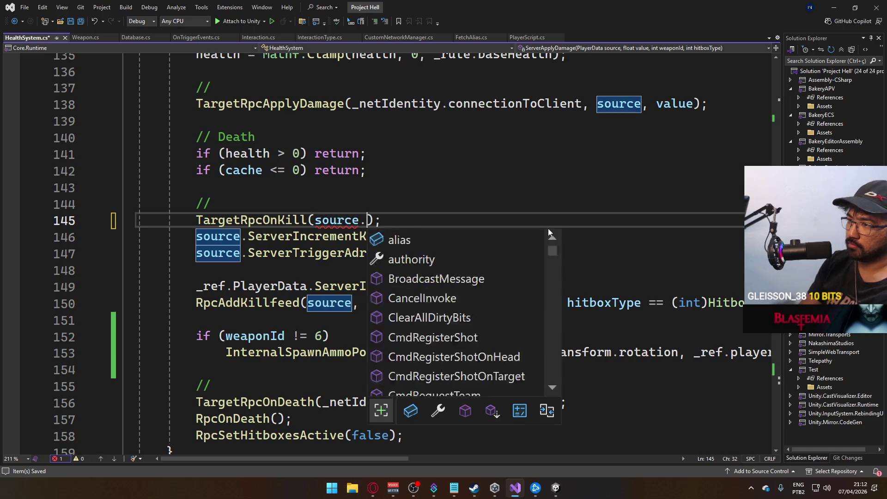
type("r")
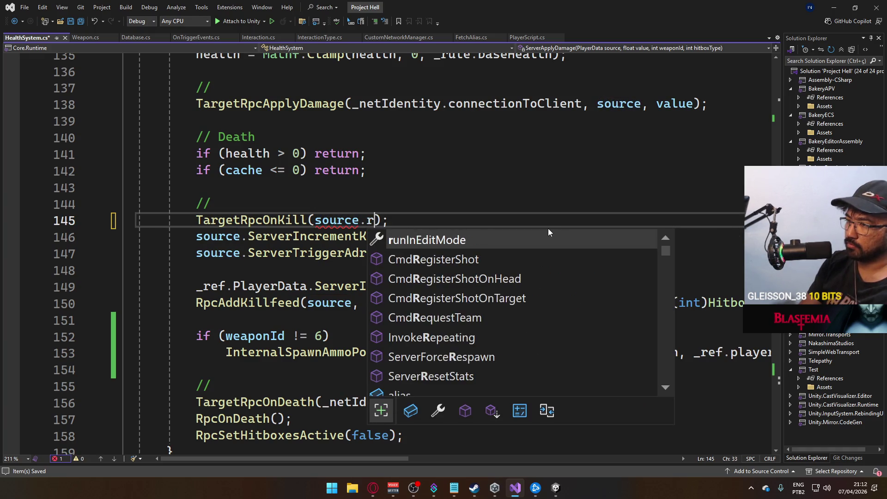
key("BackSpace")
type("ref")
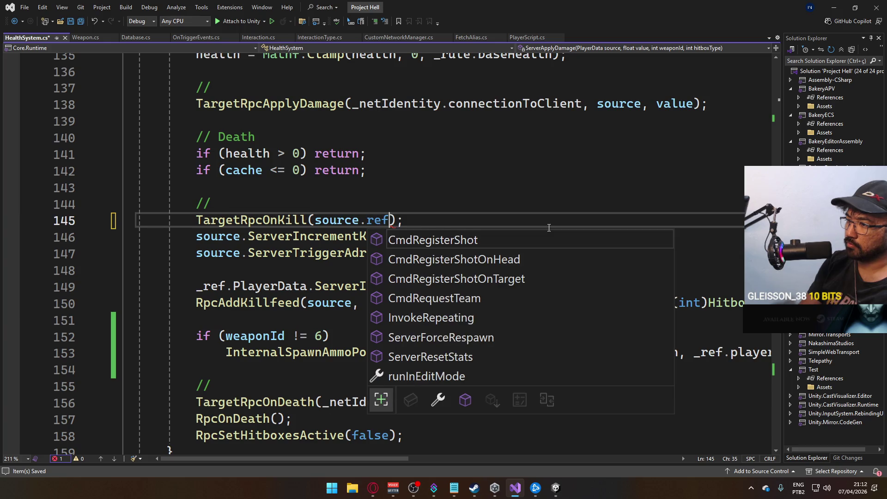
key("BackSpace")
key("BackSpace")
key("BackSpace")
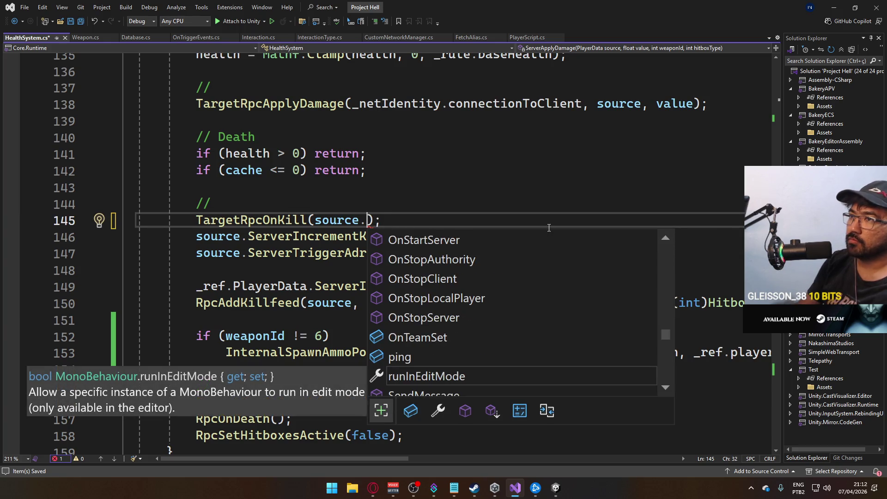
left_click(337, 175)
scroll(315, 162, "up", 2)
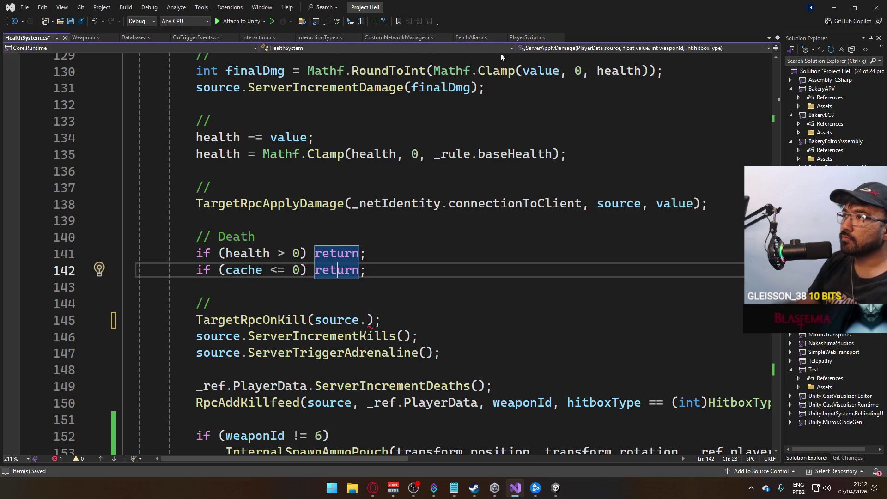
left_click(365, 324)
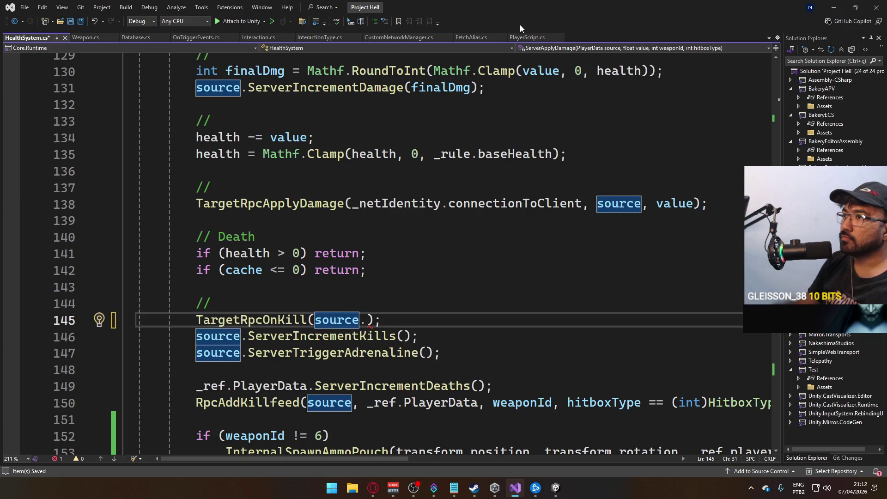
Step: Open the PlayerData script from Unity's Assets/Core/Runtime/Scripts folder in Visual Studio
left_click(553, 491)
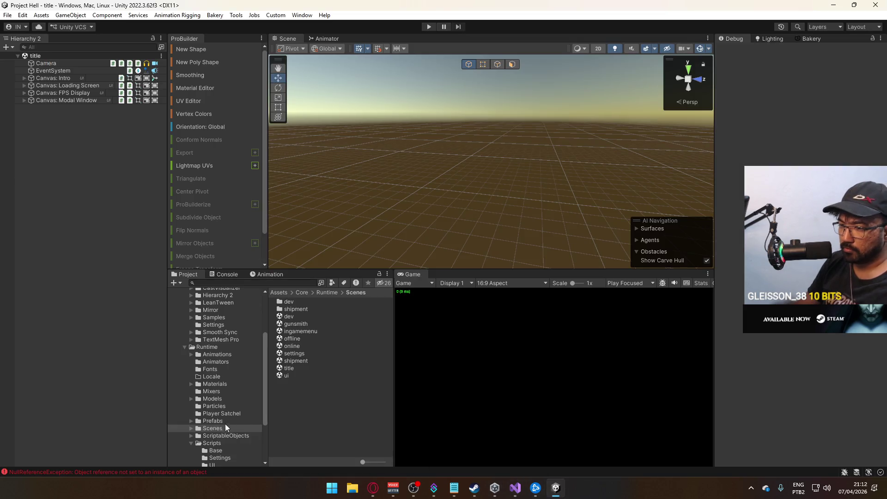
left_click(214, 444)
scroll(378, 365, "down", 5)
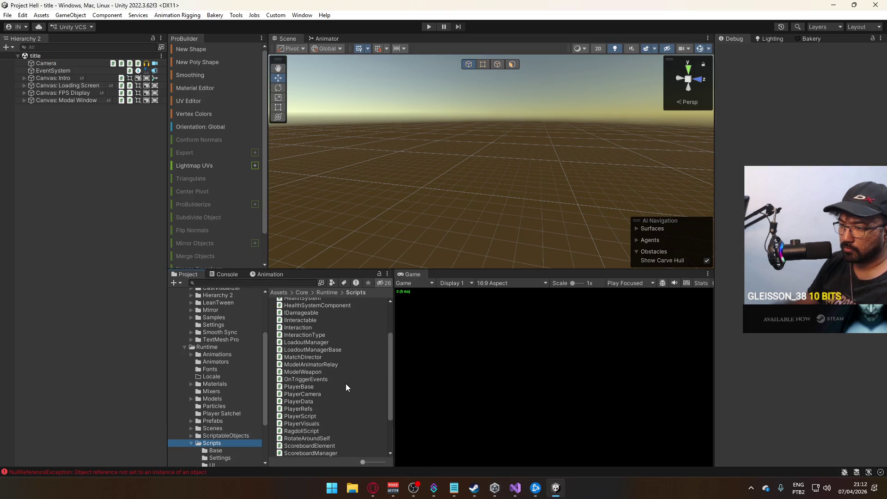
left_click(311, 401)
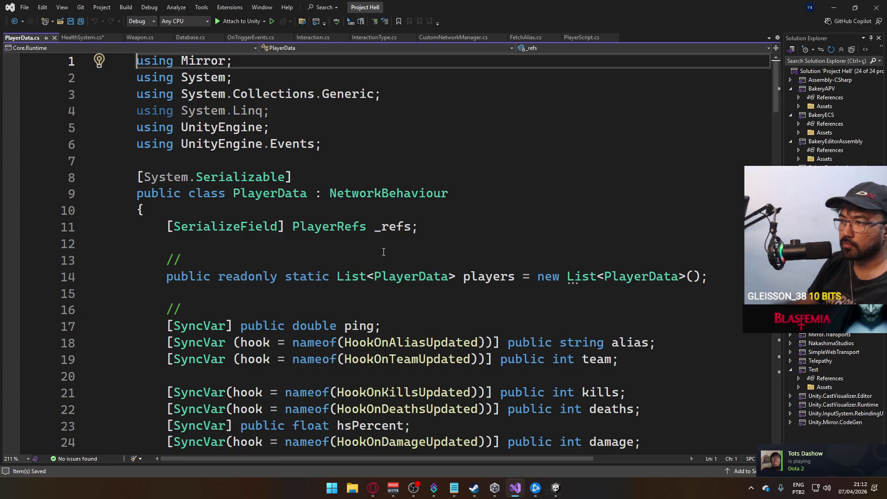
Step: Add 'public bool refs => _refs;' below the _refs field in PlayerData.cs and save
left_click(453, 231)
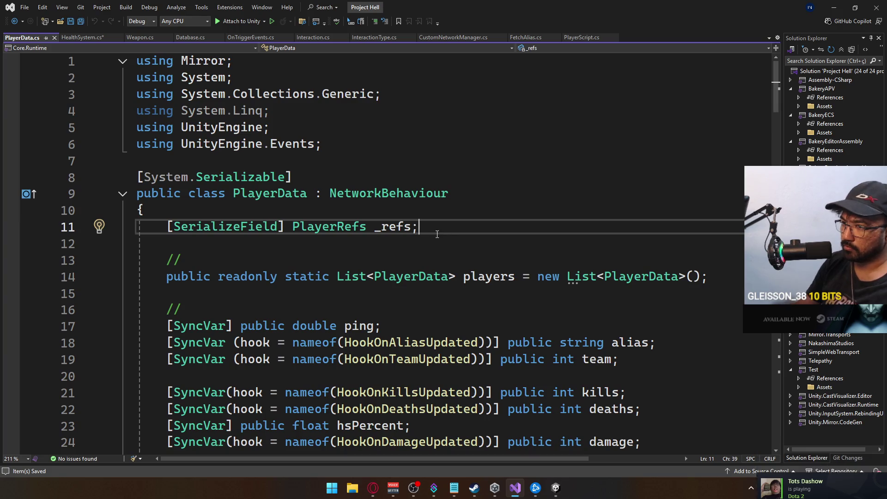
key("Return")
type("public bool ")
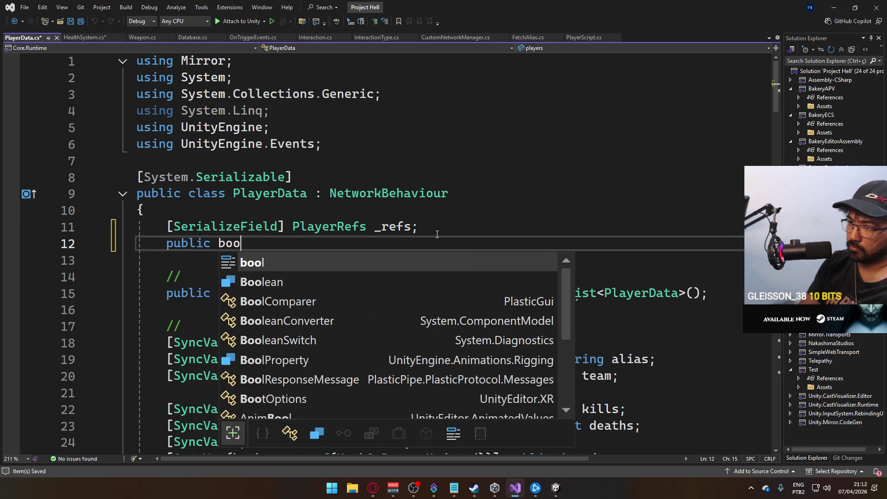
type("_")
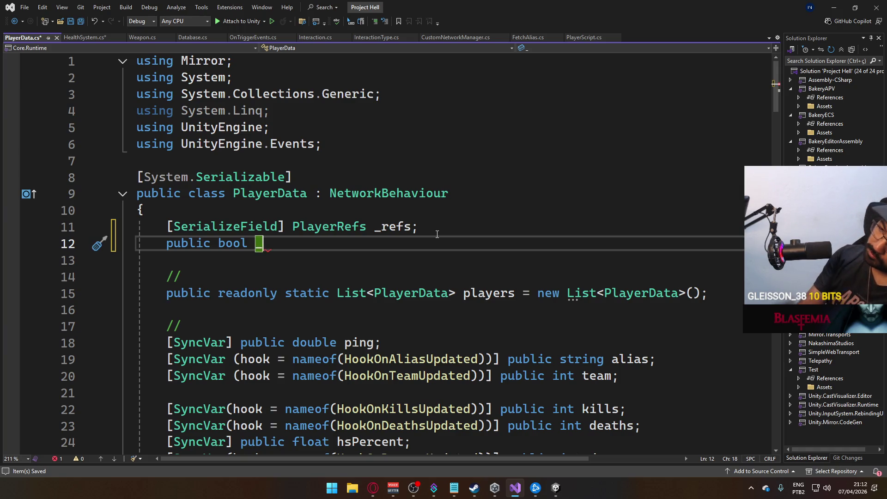
key("BackSpace")
type("ref")
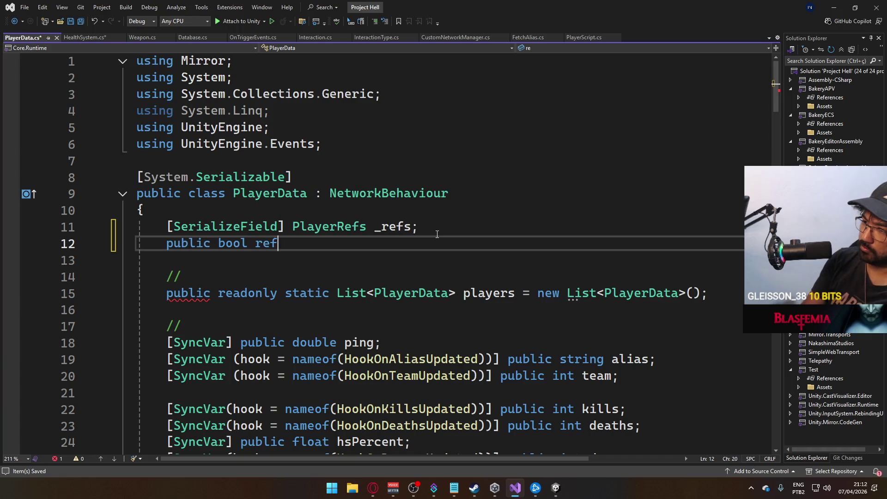
type("s => _refs")
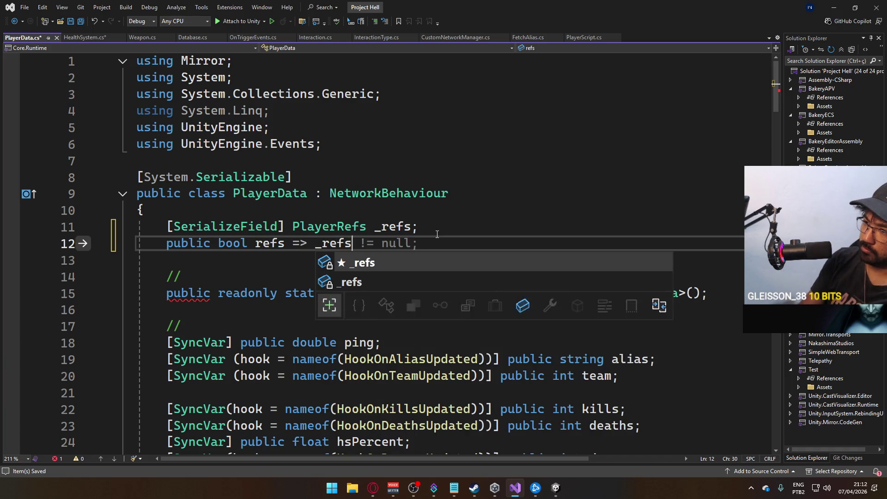
type(";")
key("ctrl+s")
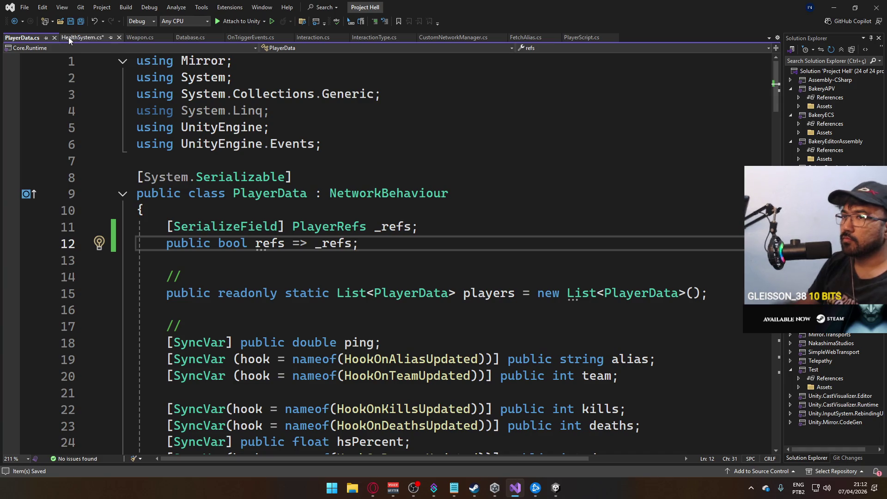
left_click(68, 37)
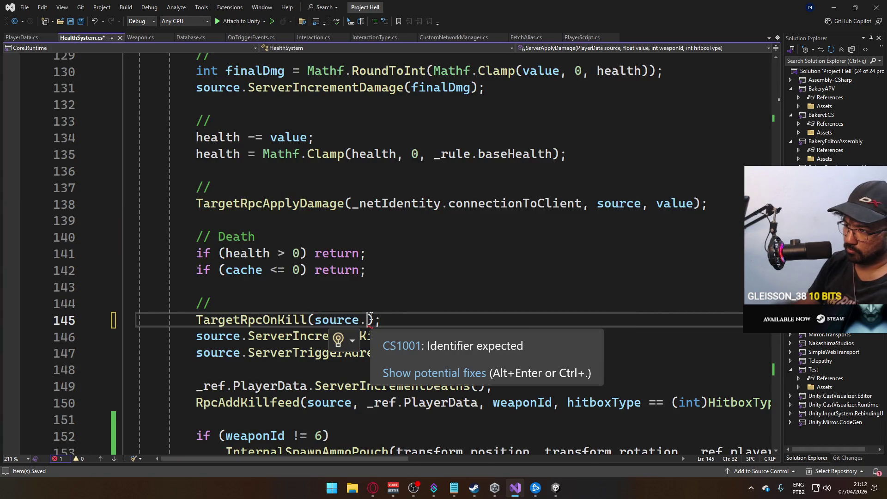
Step: Try source.refs.net and refs.id on line 145, then revert the call to TargetRpcOnKill(source);
type("refs.")
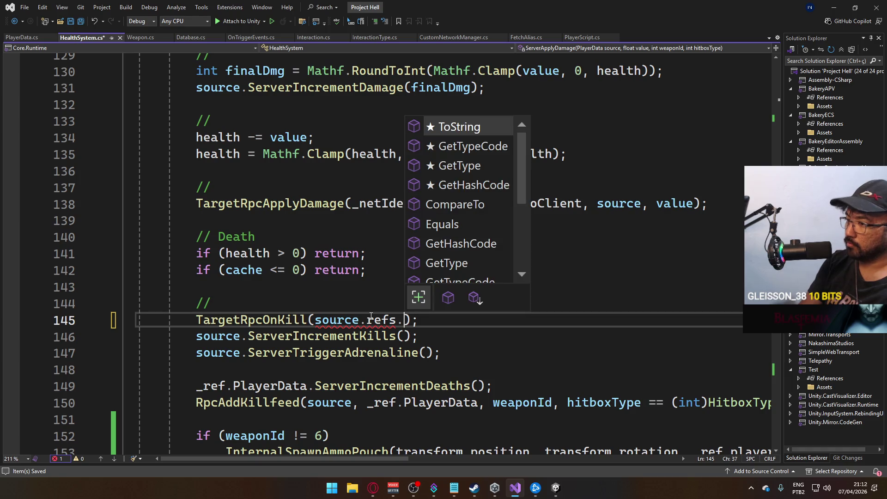
type("net")
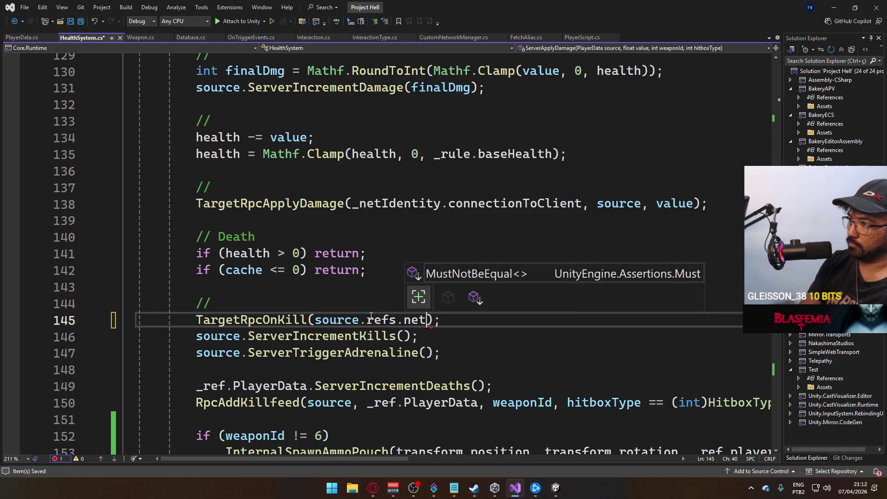
key("BackSpace")
key("BackSpace")
key("BackSpace")
type("id")
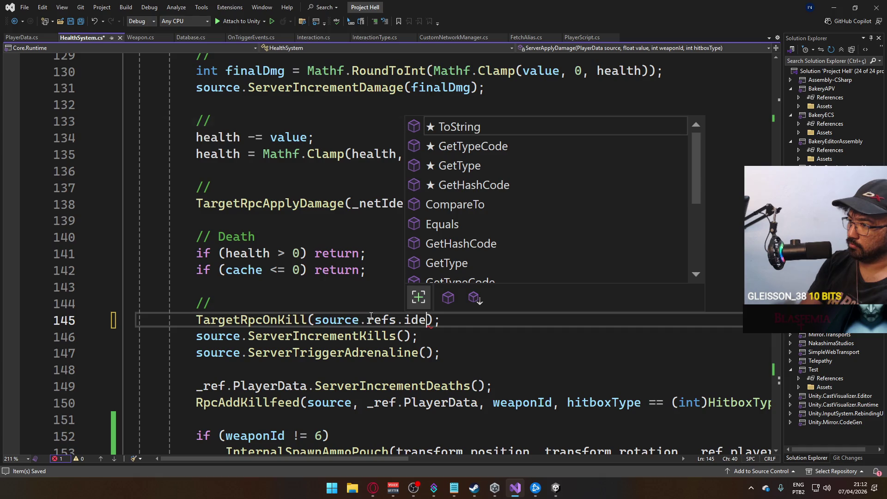
key("BackSpace")
key("BackSpace")
key("BackSpace")
key("BackSpace")
key("BackSpace")
key("BackSpace")
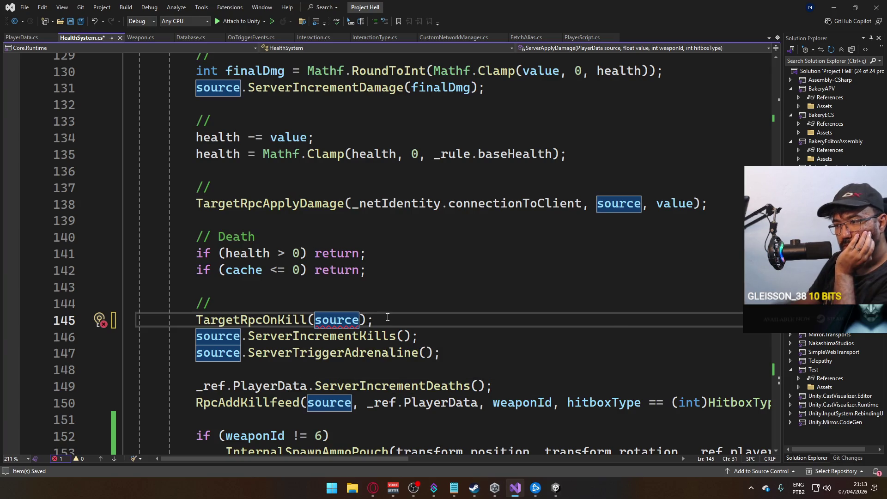
Step: Go to ServerIncrementKills in PlayerData.cs, expand it and delete the trailing whitespace after this.kills++
left_click(329, 338, "ctrl")
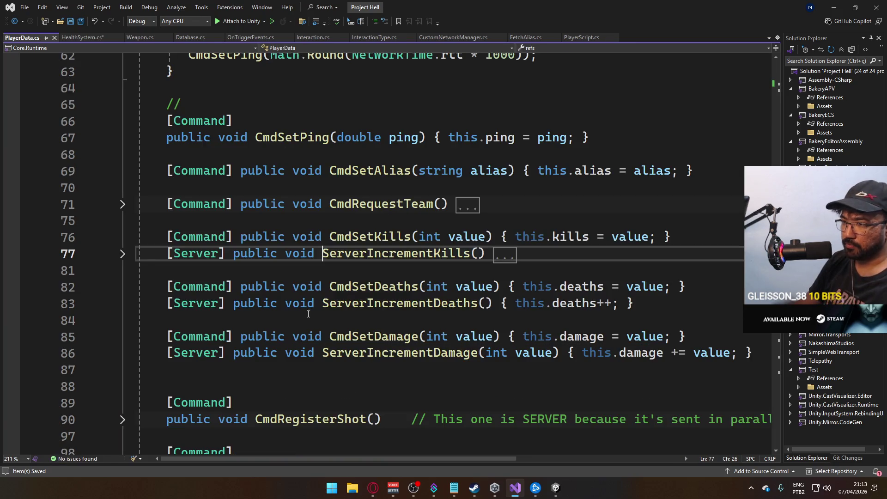
left_click(123, 255)
left_click(121, 256)
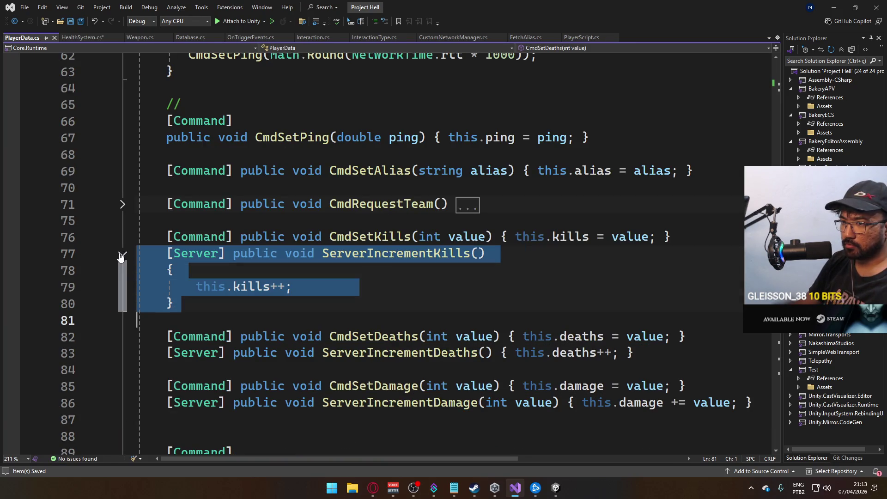
left_click(306, 287)
double_click(337, 287)
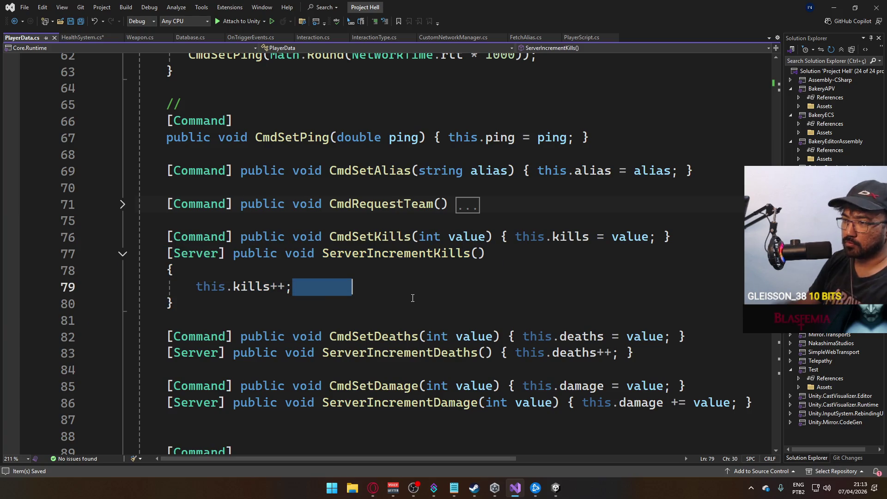
key("BackSpace")
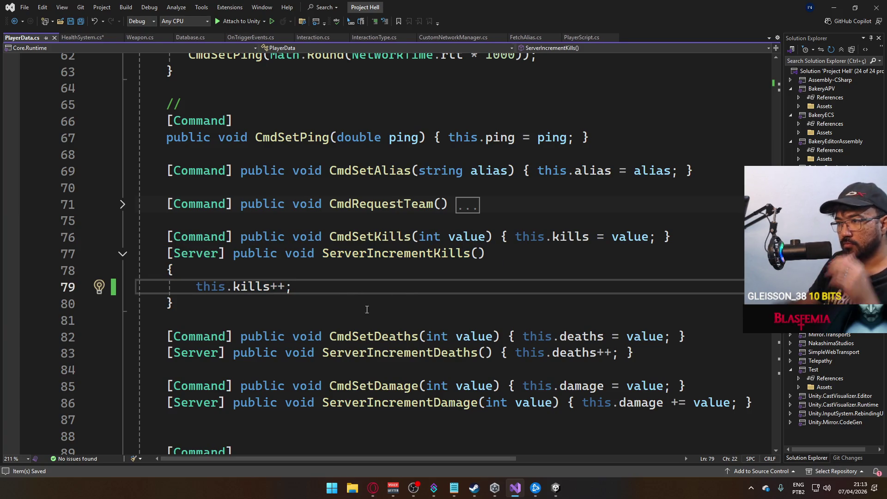
Step: Scroll down to ServerResetStats and the kills, deaths and damage hooks
scroll(354, 320, "down", 2)
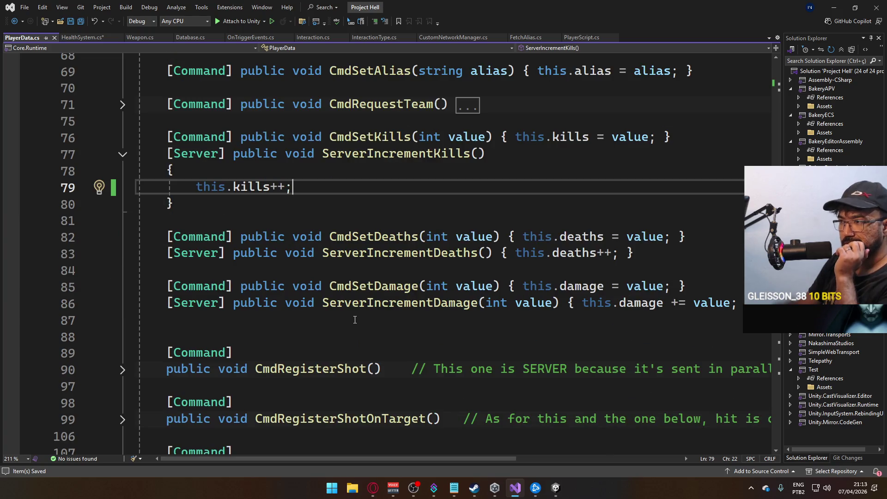
scroll(355, 320, "down", 3)
scroll(354, 320, "down", 3)
scroll(354, 321, "down", 3)
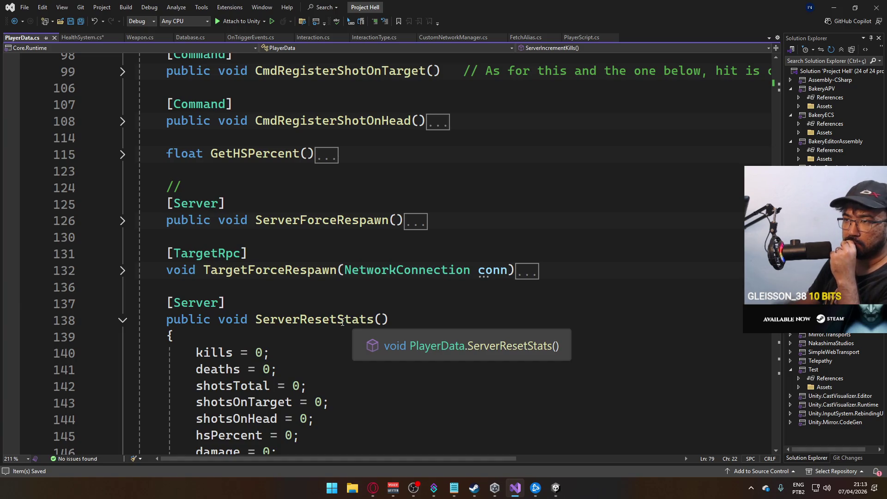
scroll(342, 322, "down", 4)
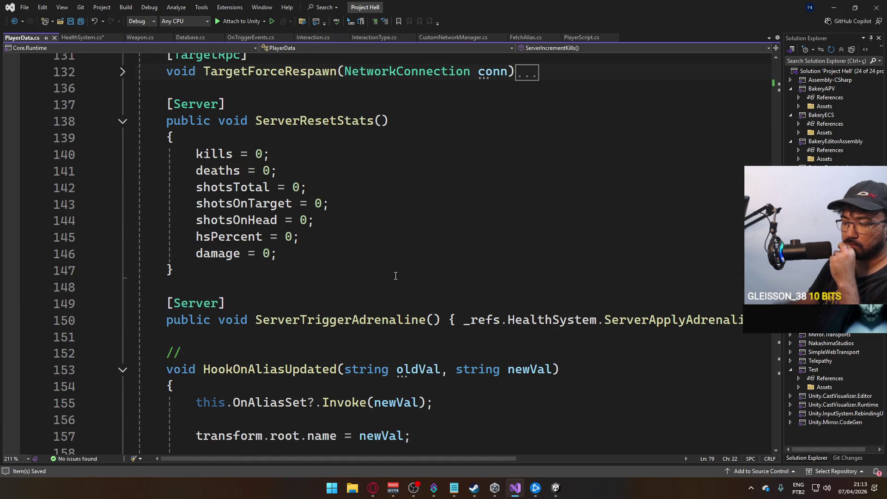
scroll(392, 277, "down", 5)
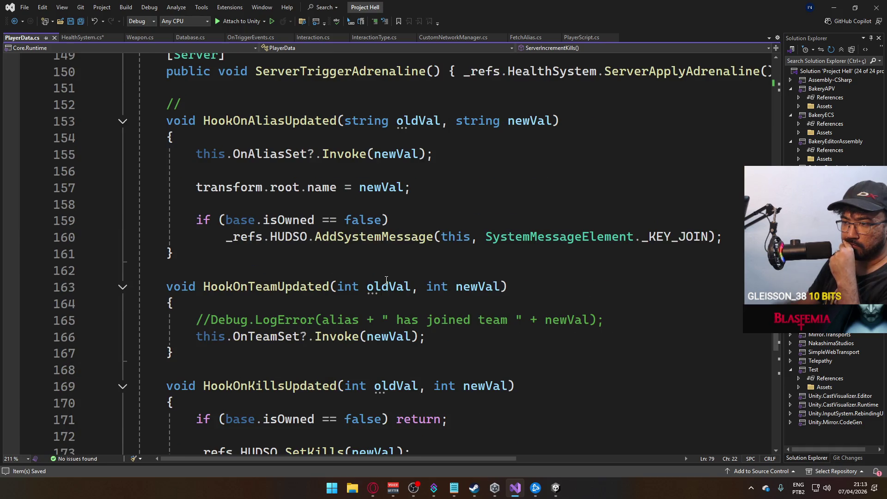
scroll(387, 280, "down", 4)
scroll(386, 279, "down", 2)
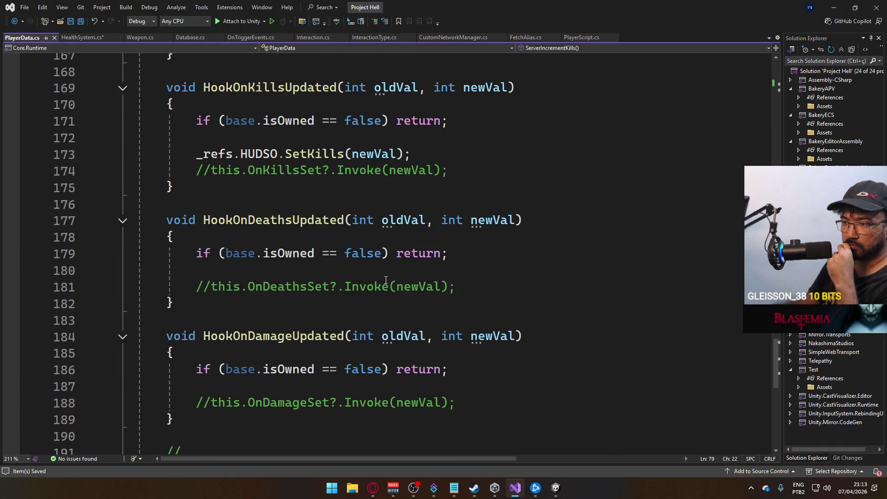
scroll(386, 279, "down", 2)
scroll(385, 281, "up", 4)
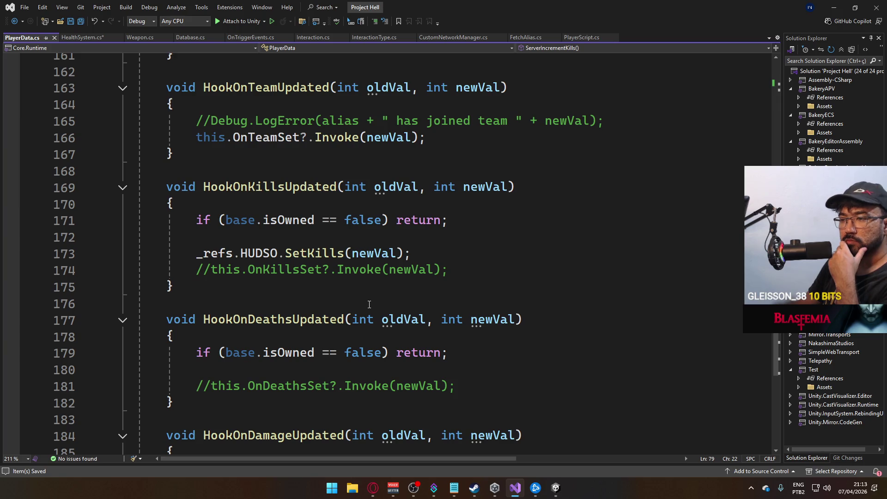
Step: Insert a new line after SetKills in HookOnKillsUpdated and begin typing this.kills
left_click(409, 258)
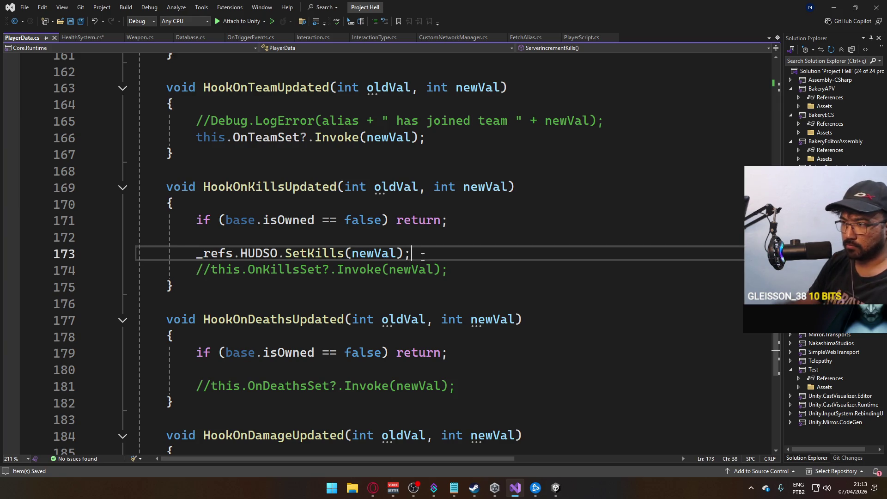
key("Return")
type("this.onlo")
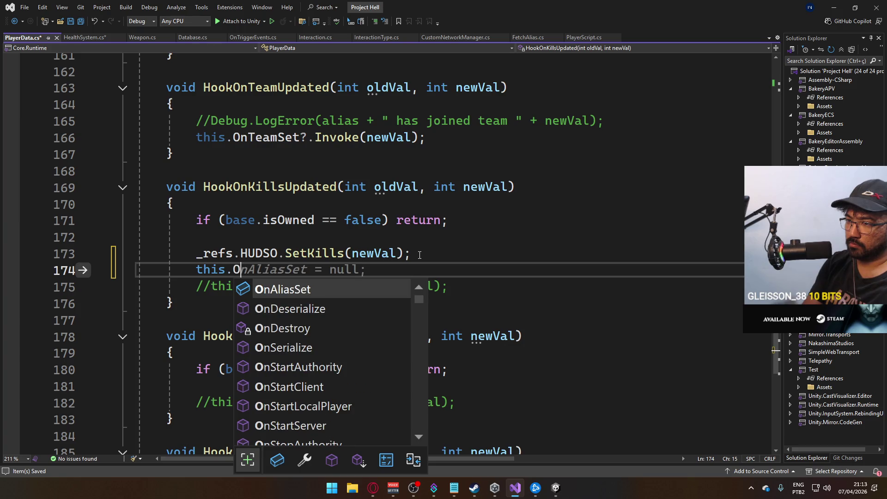
key("BackSpace")
key("BackSpace")
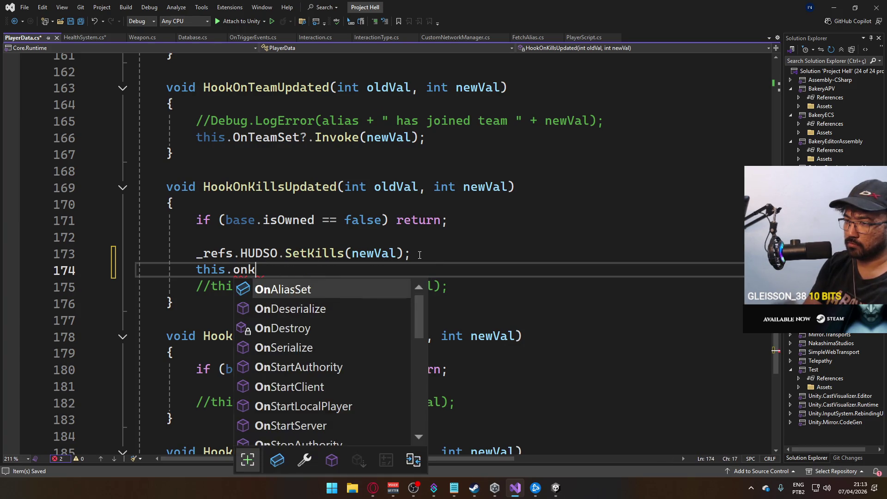
type("kil")
key("Tab")
key("BackSpace")
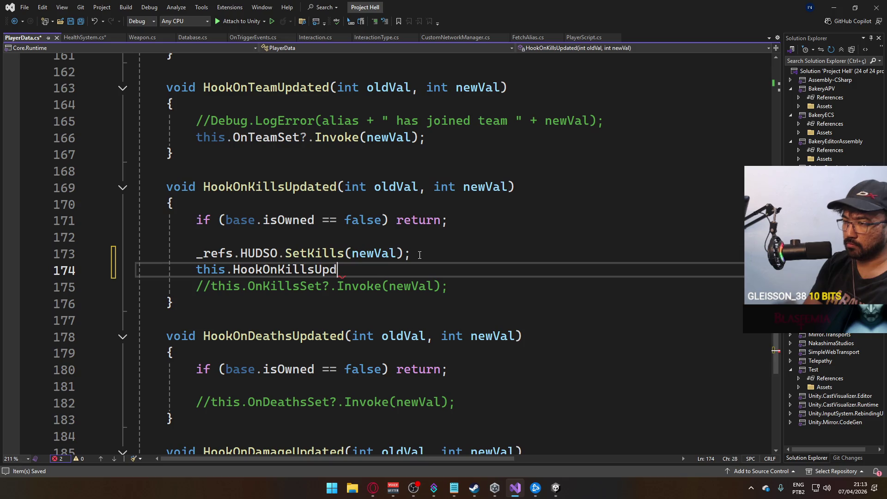
key("BackSpace")
key("BackSpace")
key("BackSpace")
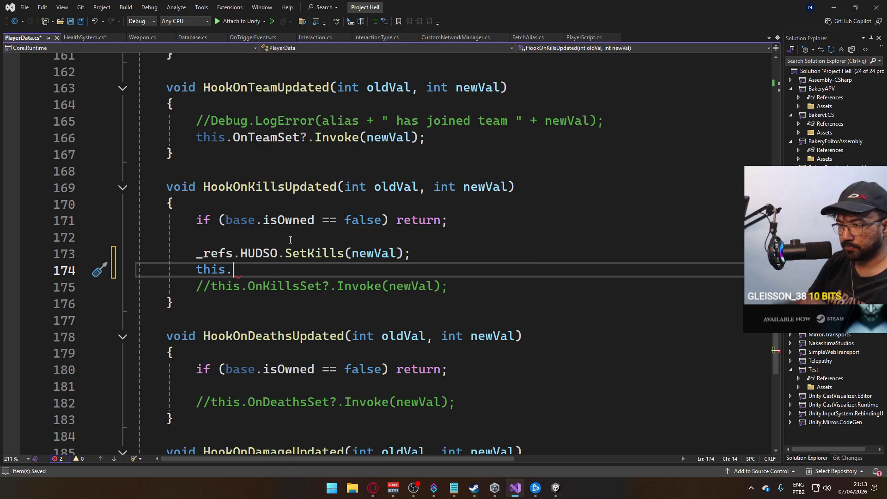
type("kill")
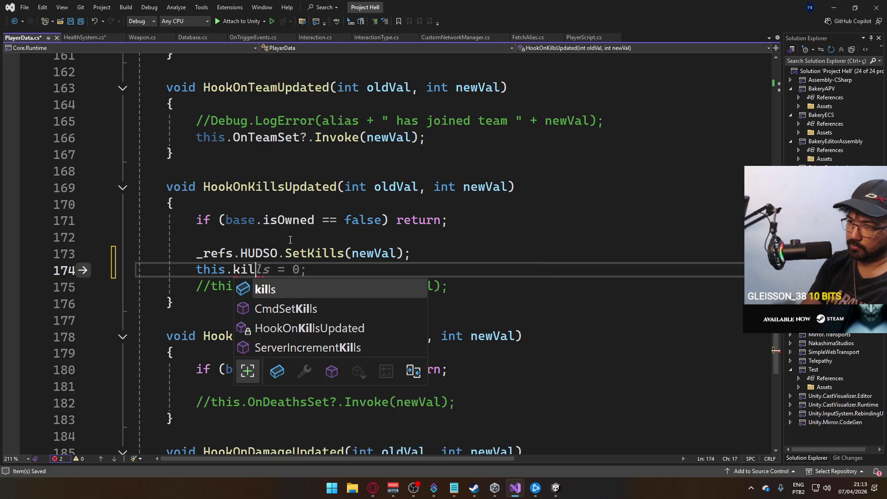
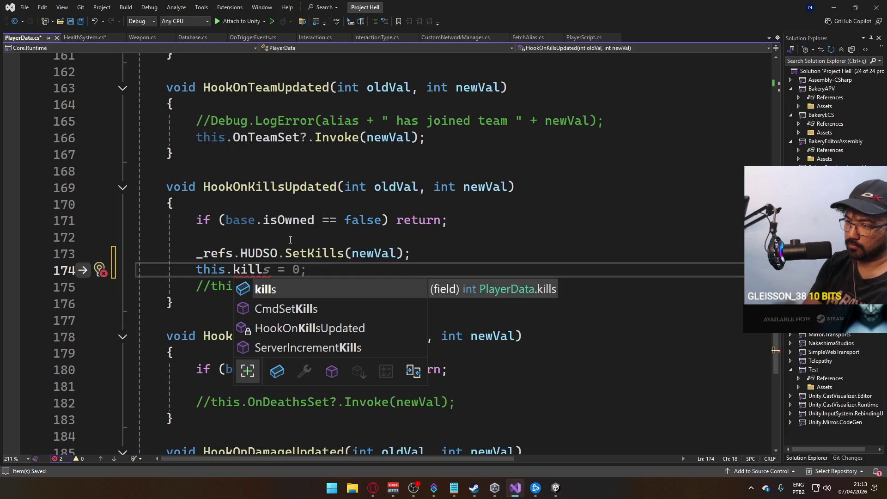
Step: Trim the partial kills member name on the 'this.' line in HookOnKillsUpdated
key("BackSpace")
key("BackSpace")
key("BackSpace")
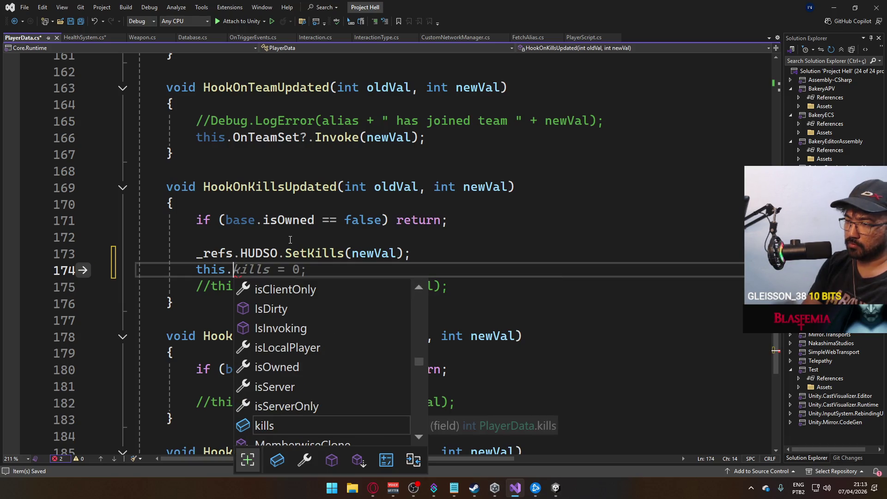
type("onk")
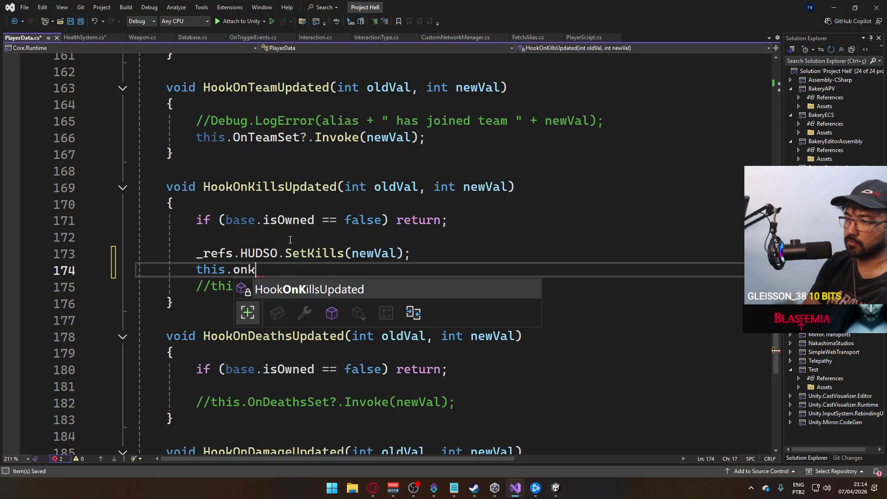
key("BackSpace")
key("BackSpace")
key("BackSpace")
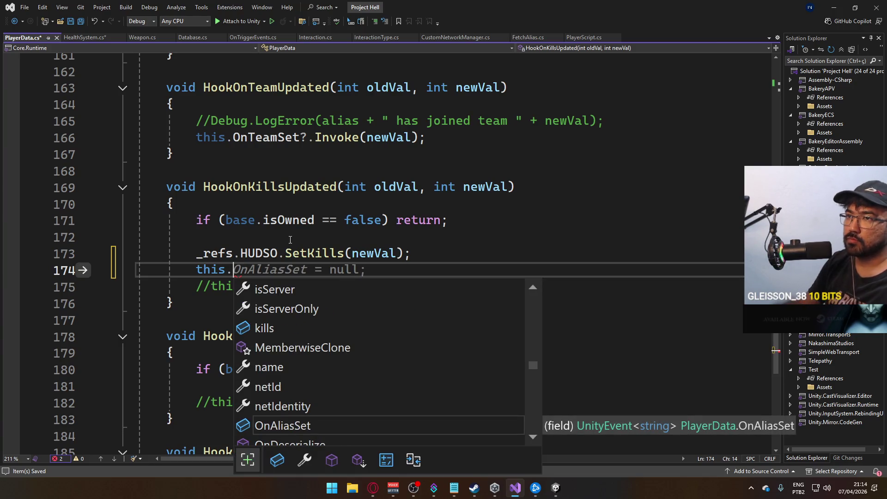
Step: Delete the TargetRpcOnKill(source) call and the TargetRpcOnKill method from HealthSystem.cs, and save
left_click(84, 37)
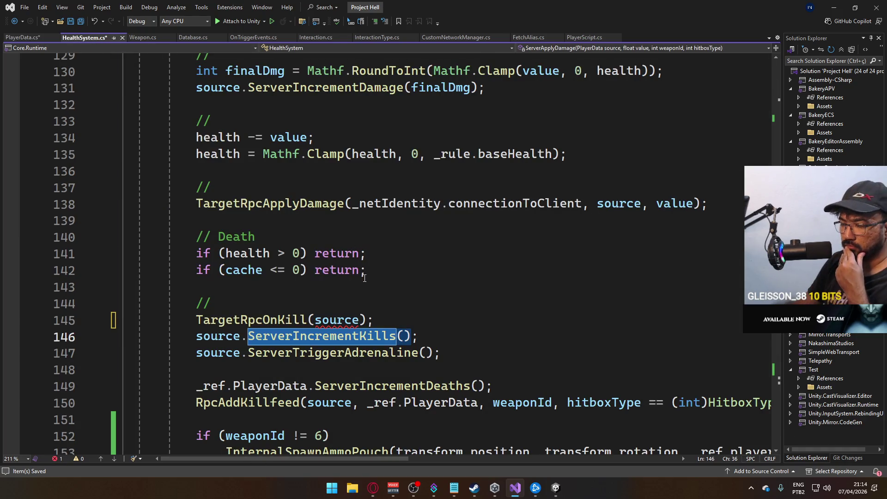
left_click(453, 324)
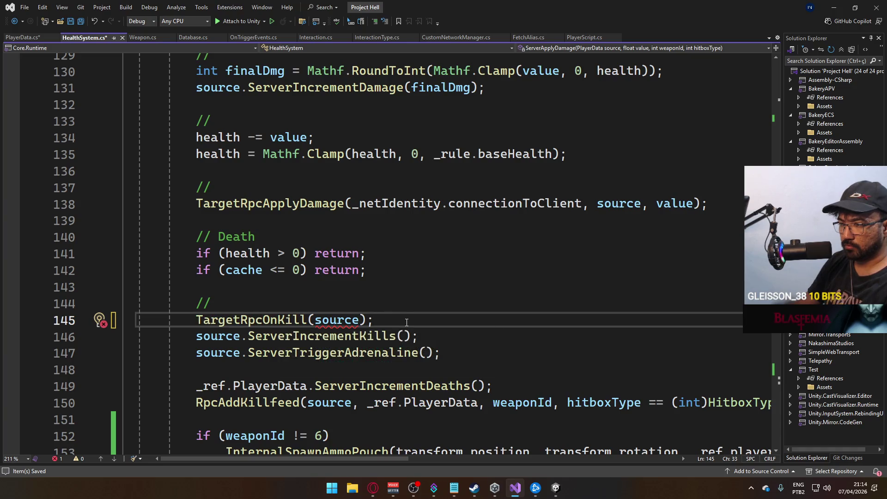
key("ctrl+x")
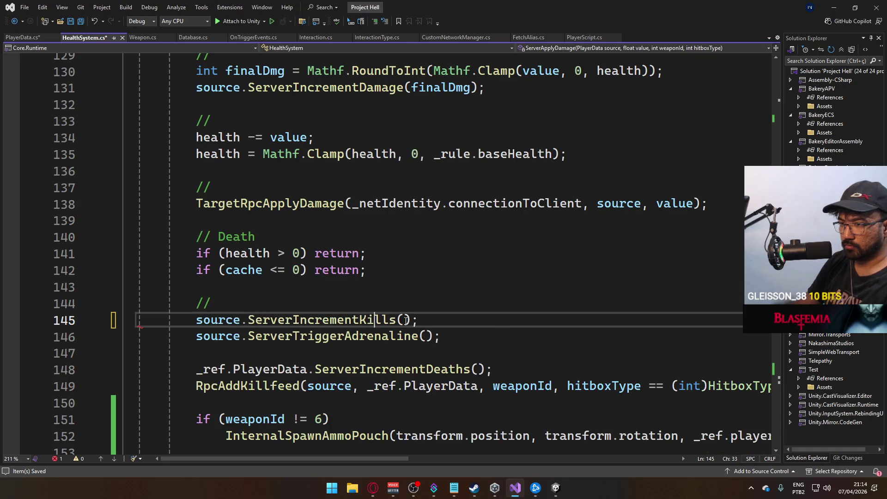
scroll(363, 324, "down", 13)
scroll(369, 303, "up", 4)
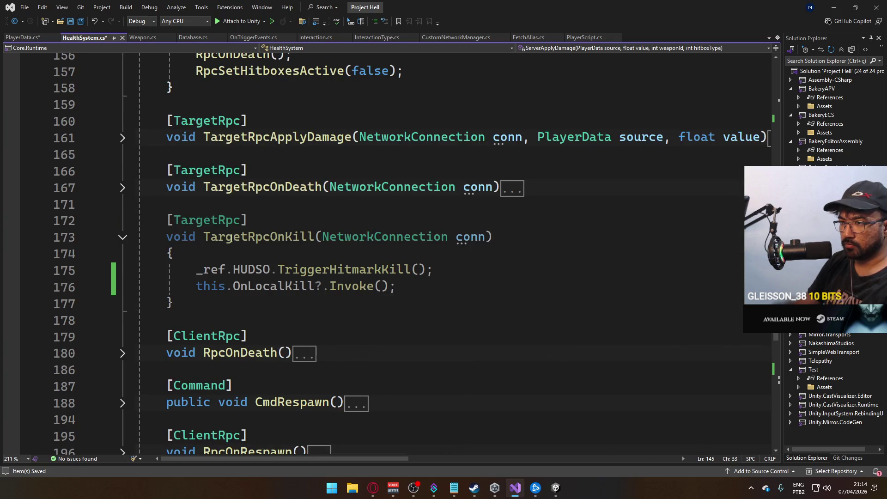
left_click_drag(215, 301, 139, 220)
key("BackSpace")
key("BackSpace")
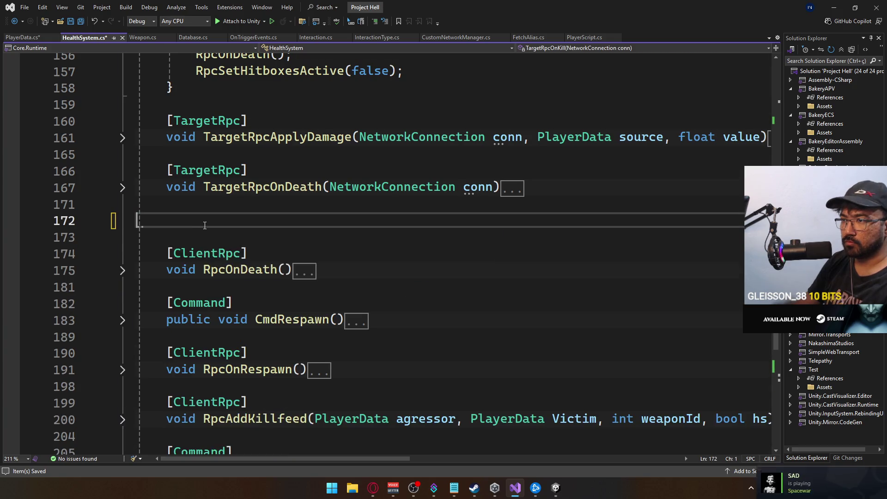
scroll(346, 296, "up", 1)
scroll(346, 296, "up", 5)
key("ctrl+s")
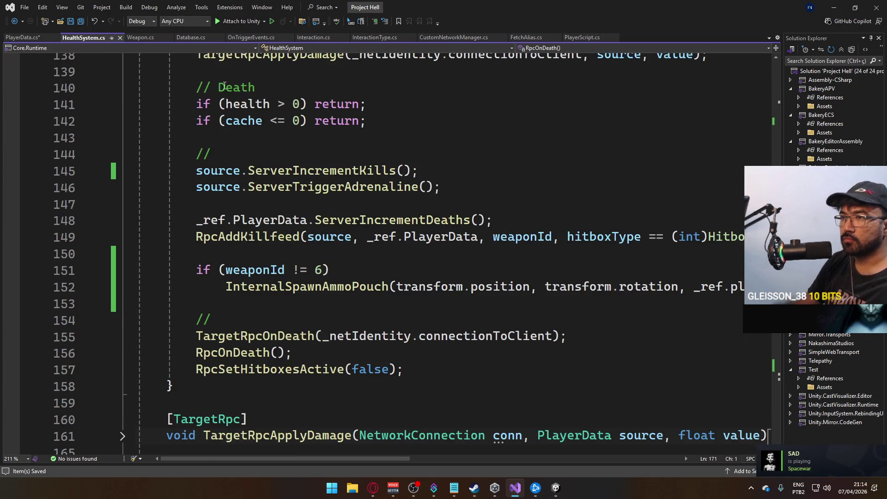
key("ctrl+Tab")
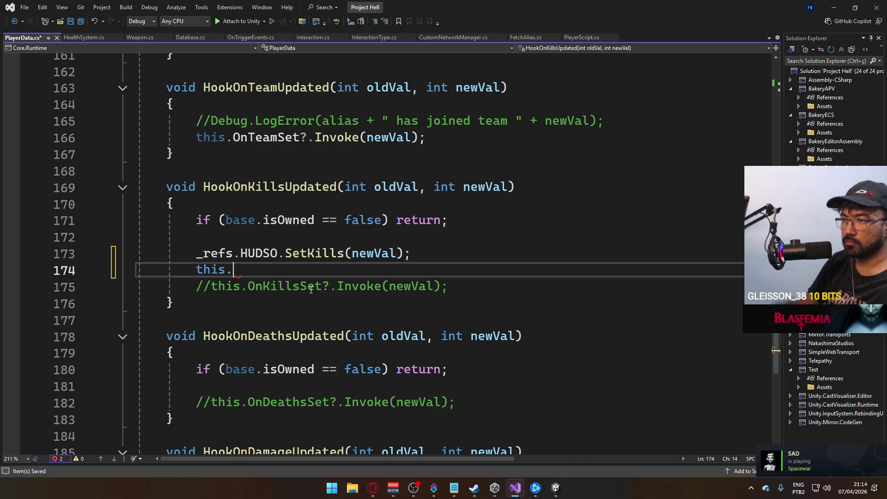
Step: Declare 'public UnityEvent OnKill;' below OnTeamSet in PlayerData.cs and save
scroll(311, 289, "up", 20)
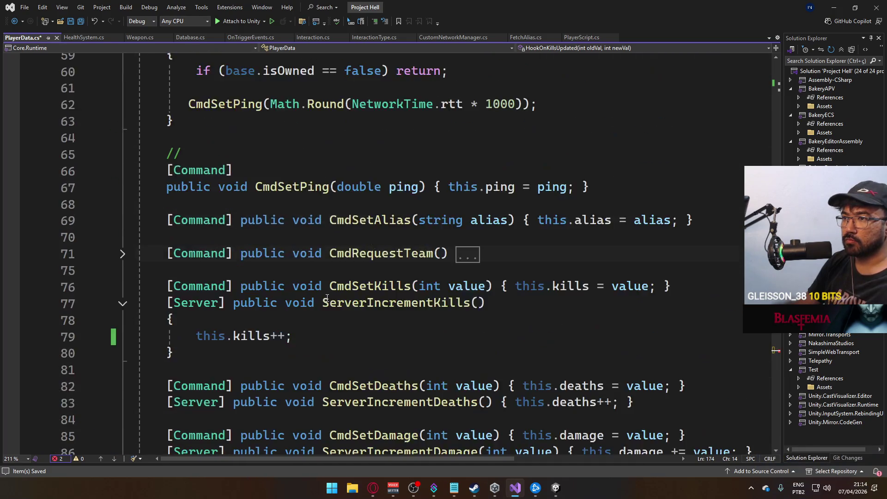
scroll(327, 298, "up", 13)
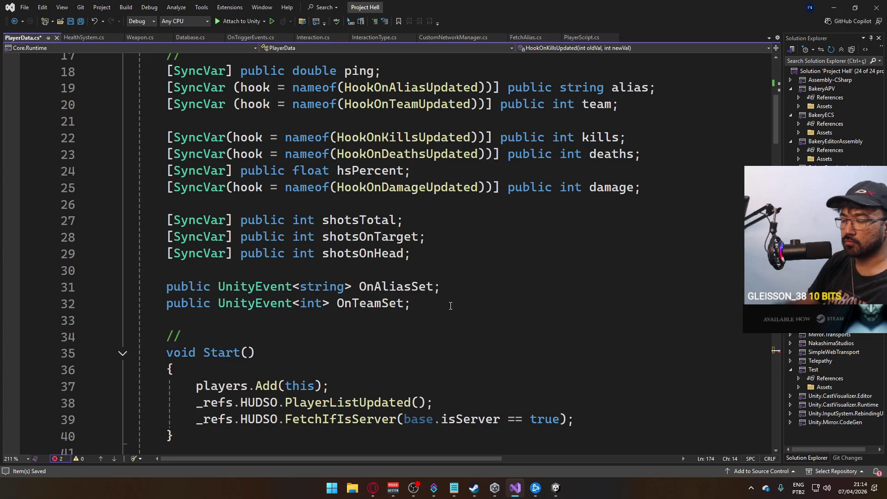
left_click(436, 303)
key("Return")
type("public ")
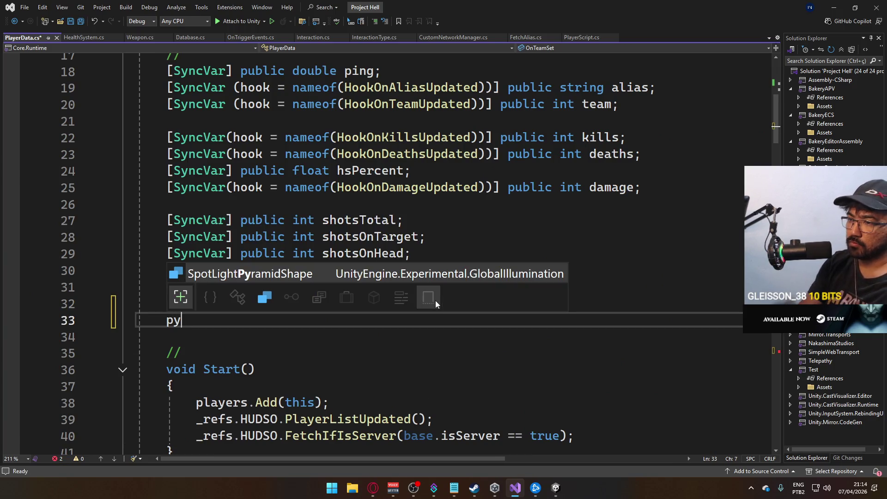
type("Unit")
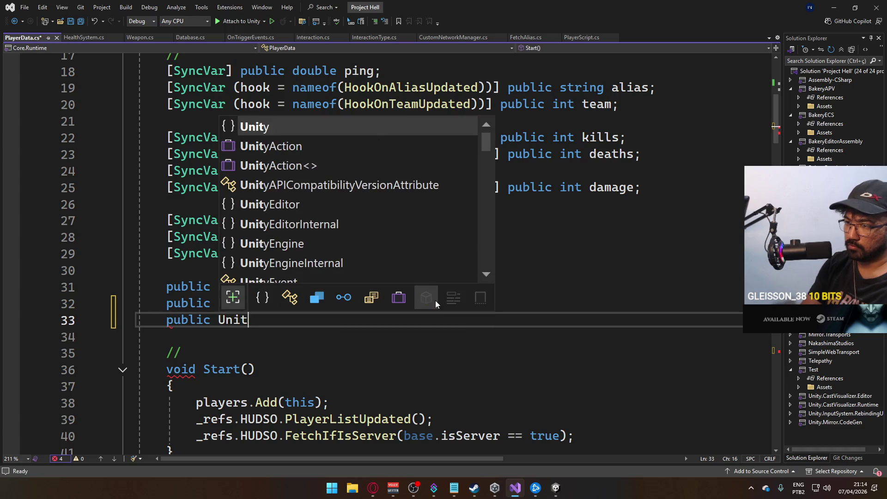
type("yEvent On")
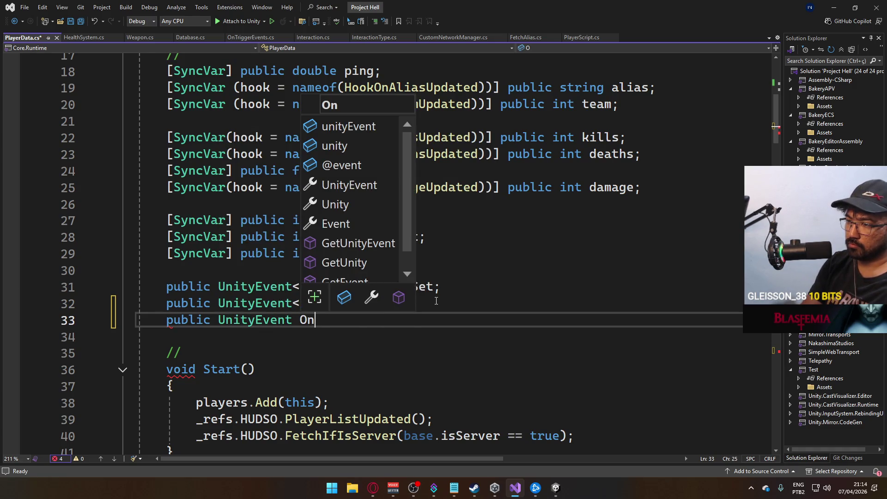
type("Kill;")
key("ctrl+s")
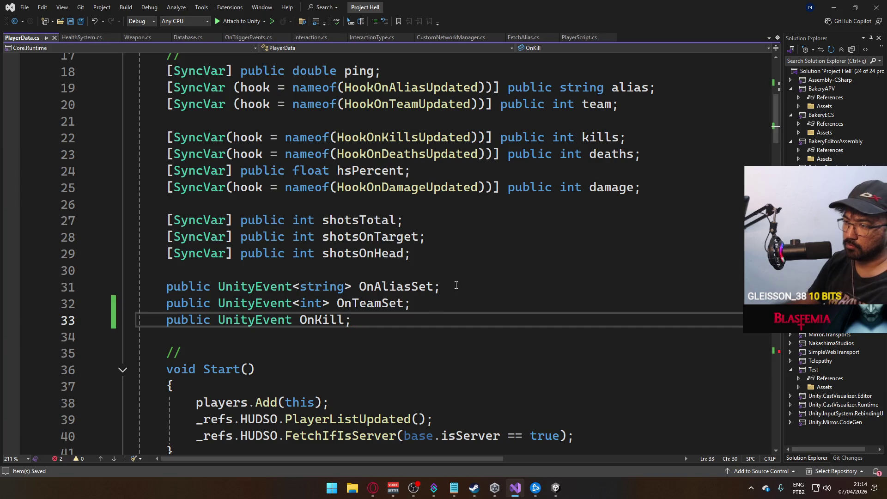
Step: Complete HookOnKillsUpdated's 'this.' line as this.OnKill?.Invoke();
scroll(439, 314, "down", 9)
scroll(445, 324, "down", 20)
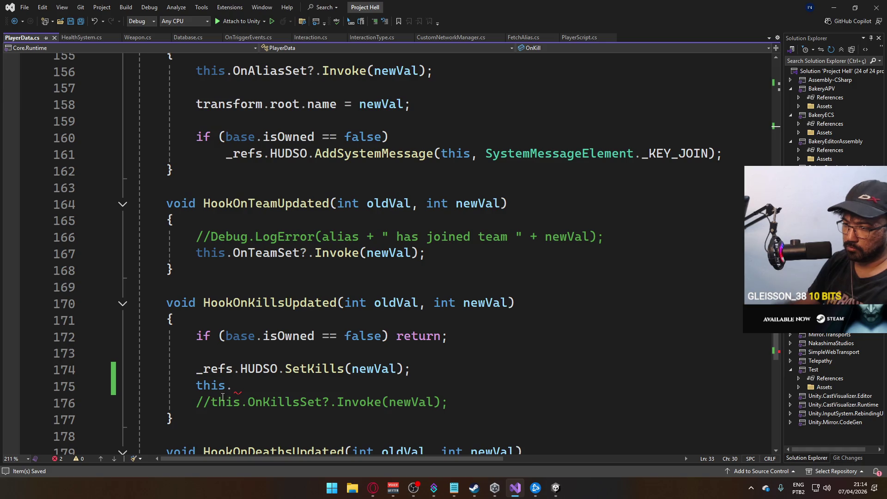
left_click(244, 390)
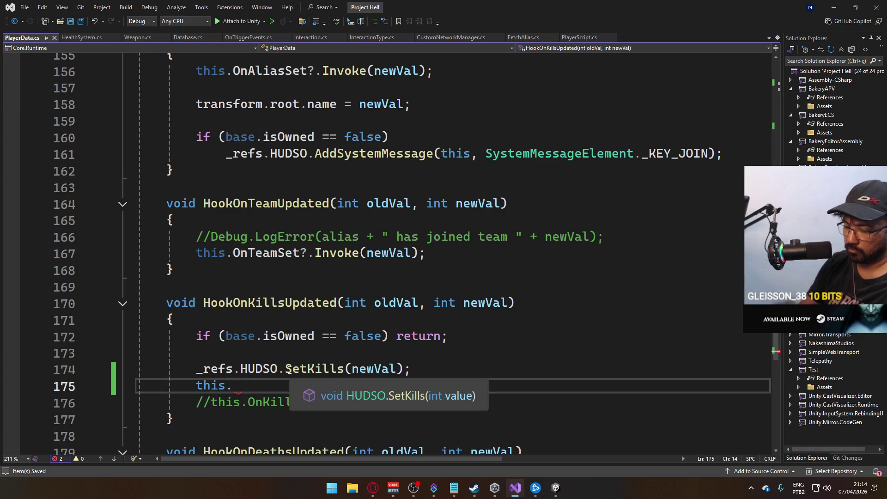
type("Onk")
key("Tab")
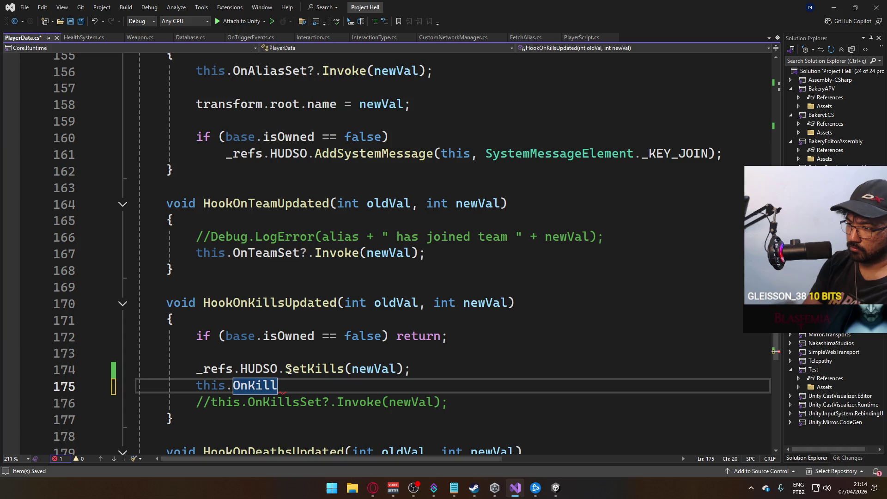
type("?.Inv")
key("Tab")
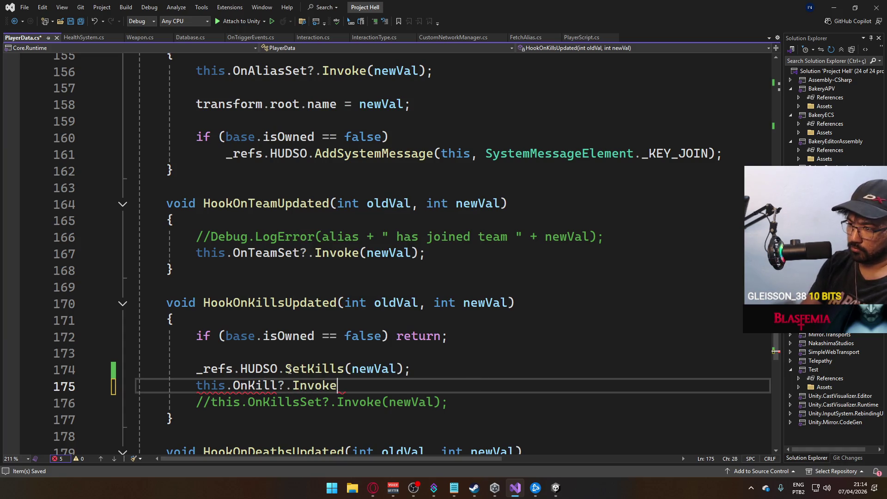
type("();")
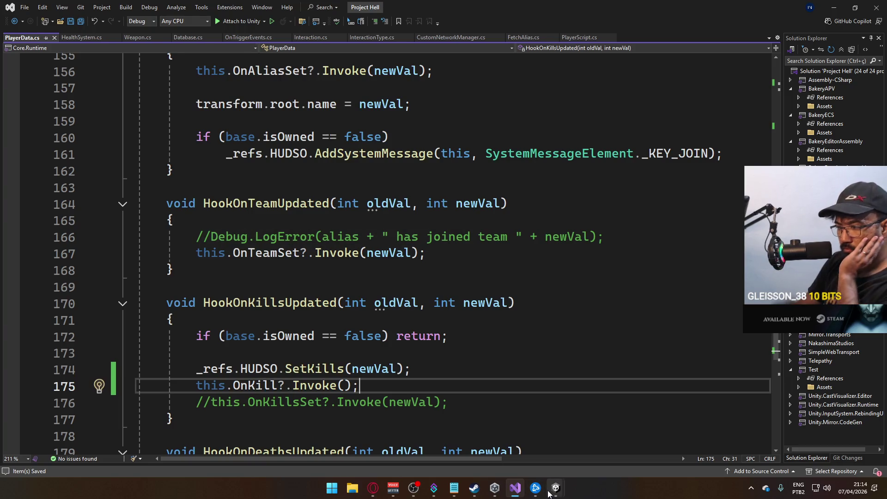
Step: Open the Player prefab from the Prefabs folder and set the Inspector back to Normal mode
mouse_move(550, 494)
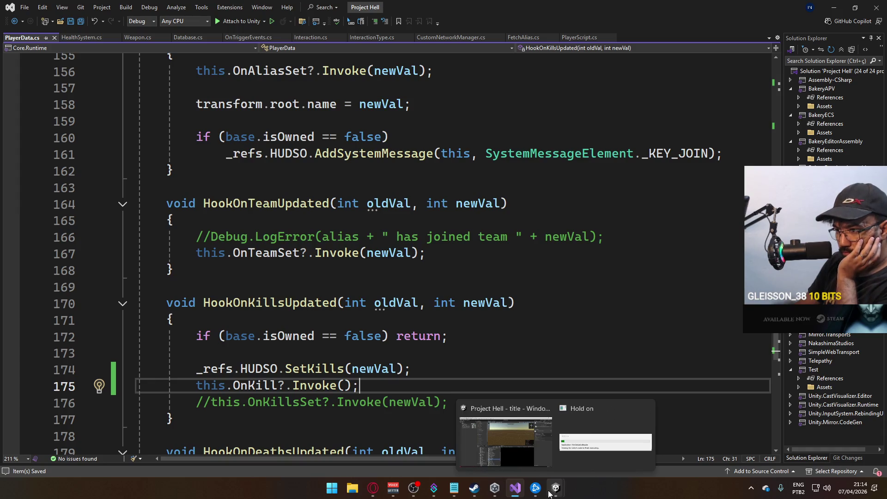
left_click(506, 441)
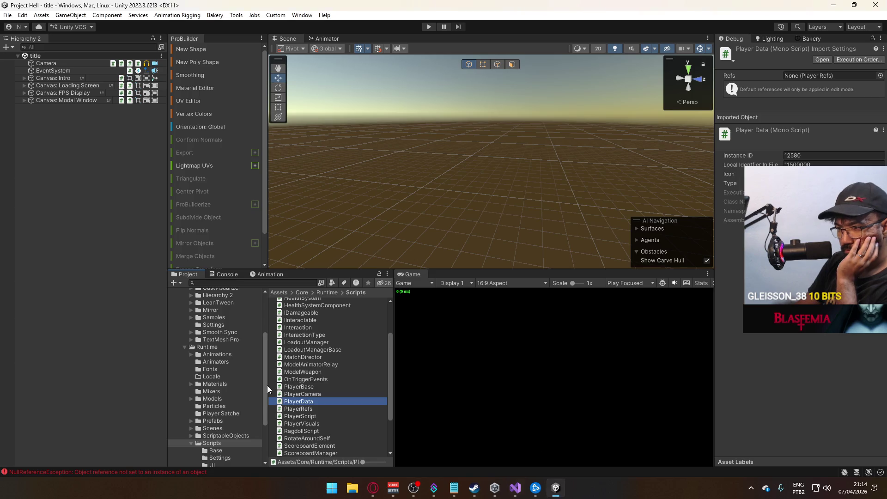
left_click(221, 421)
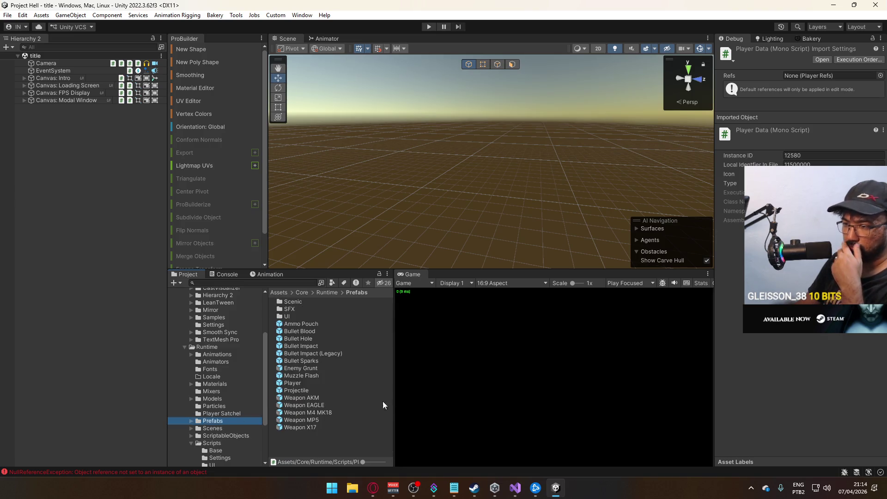
double_click(320, 382)
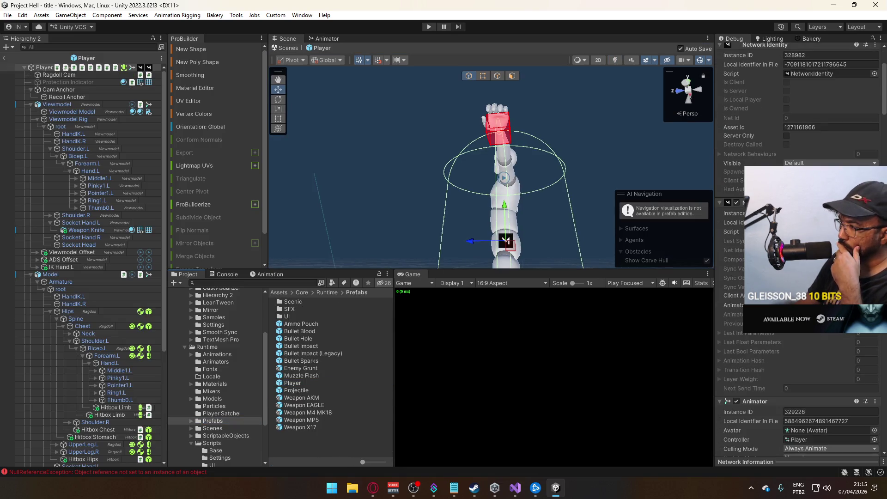
left_click(880, 39)
left_click(776, 70)
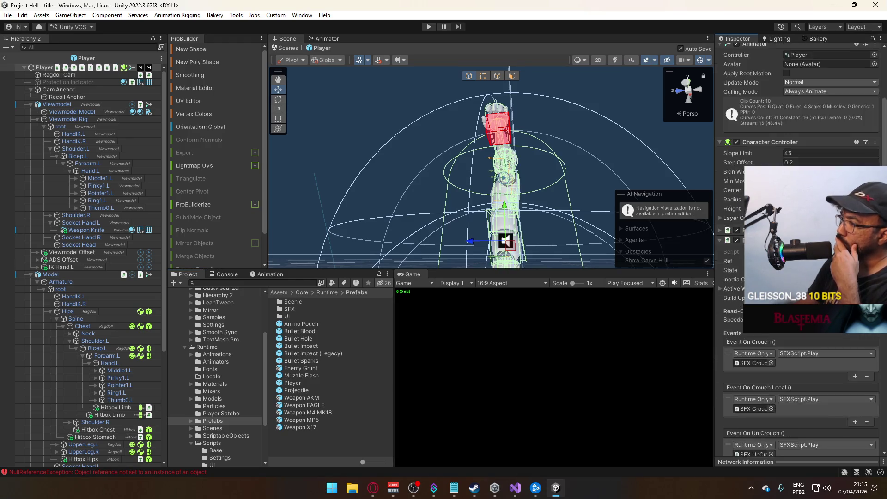
Step: Add two On Kill listeners and point the first at HUDSO.TriggerHitmarkKill
scroll(799, 254, "down", 15)
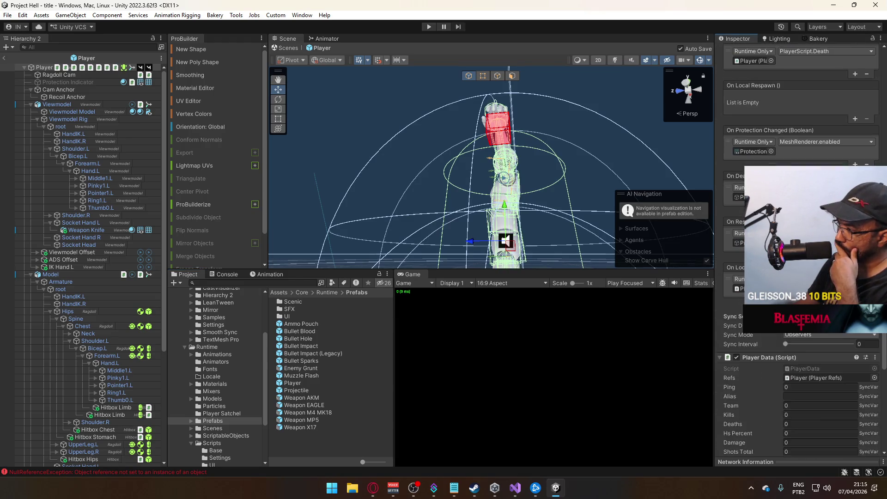
scroll(799, 254, "down", 4)
scroll(799, 254, "down", 4)
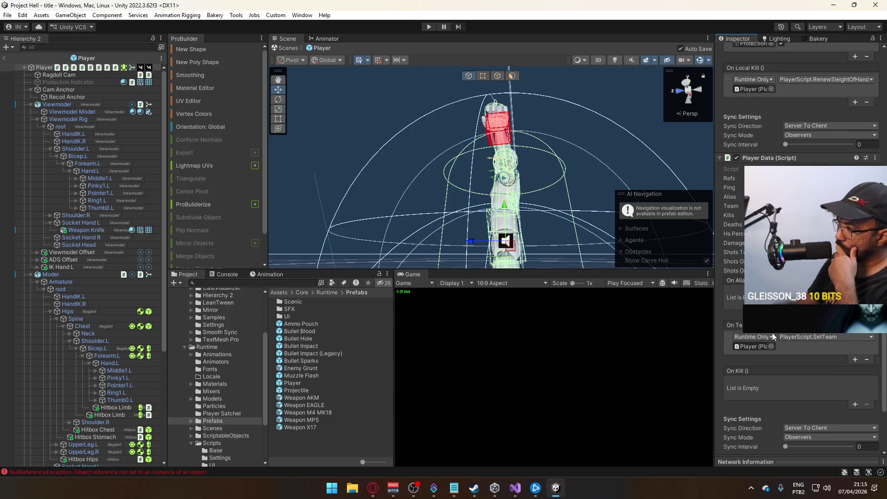
left_click(850, 404)
left_click(850, 406)
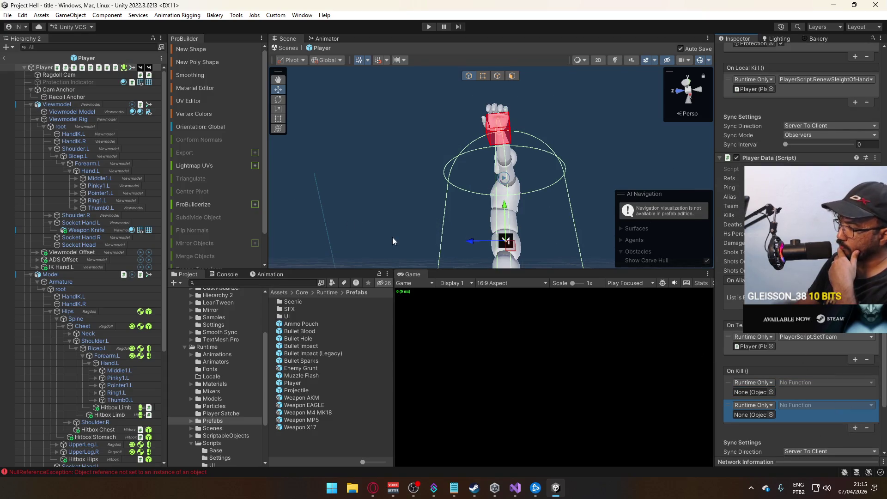
left_click(769, 391)
type("h")
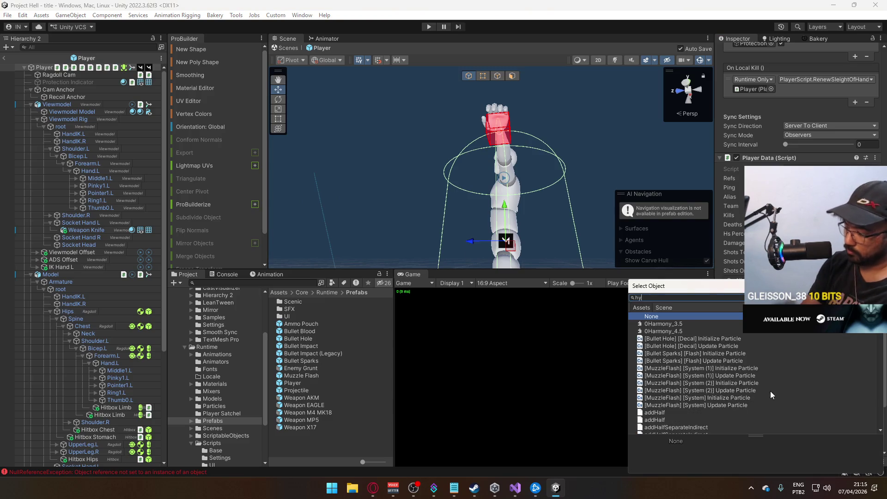
type("udso")
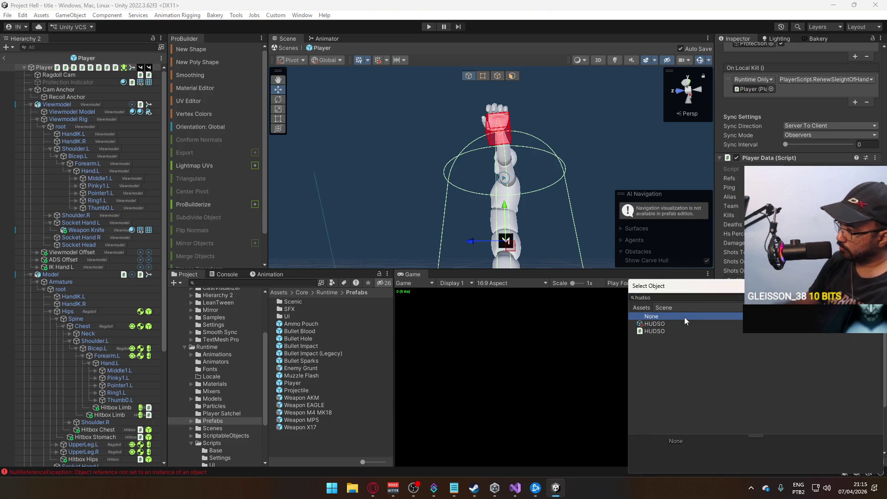
double_click(683, 316)
left_click(805, 382)
mouse_move(813, 407)
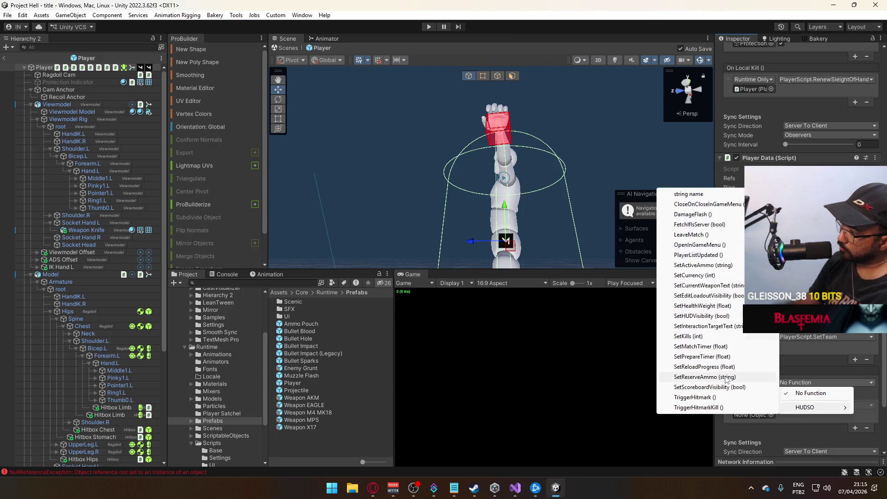
left_click(728, 408)
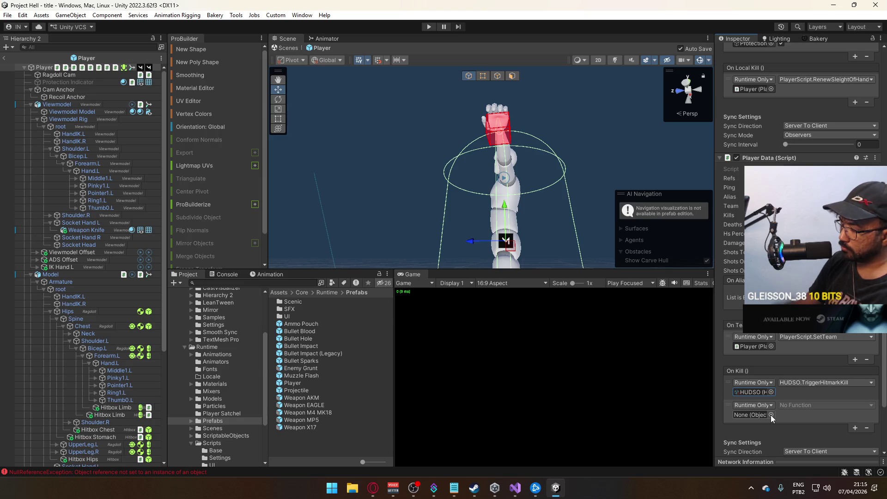
scroll(788, 156, "up", 10)
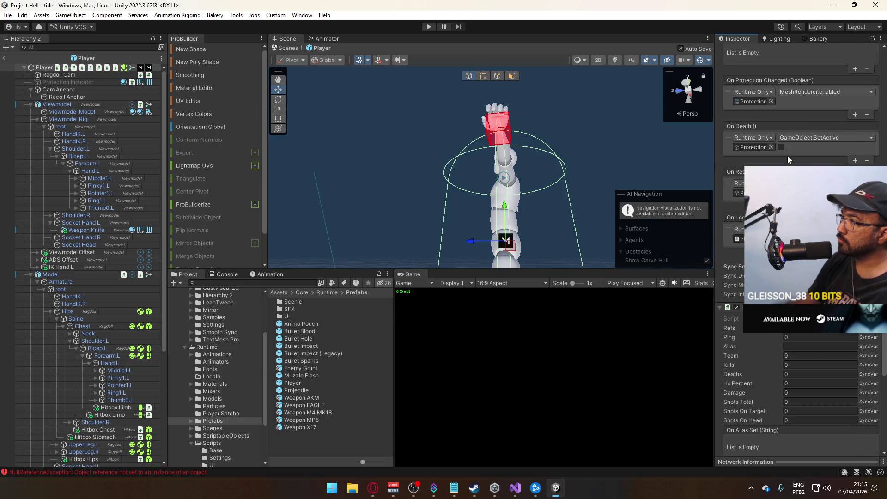
scroll(762, 138, "up", 9)
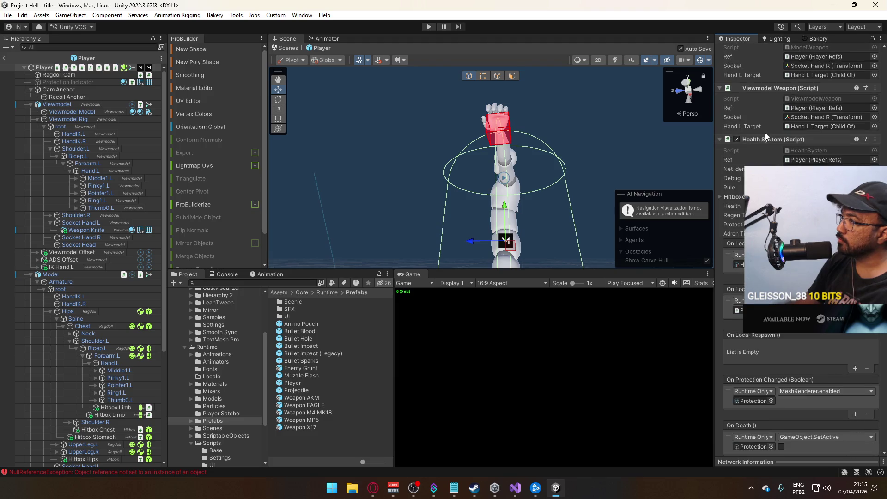
scroll(787, 149, "up", 10)
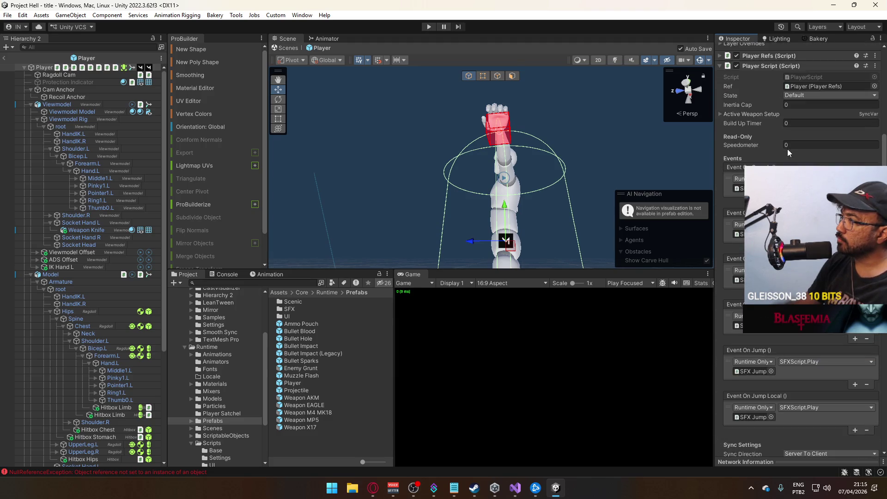
scroll(762, 115, "down", 20)
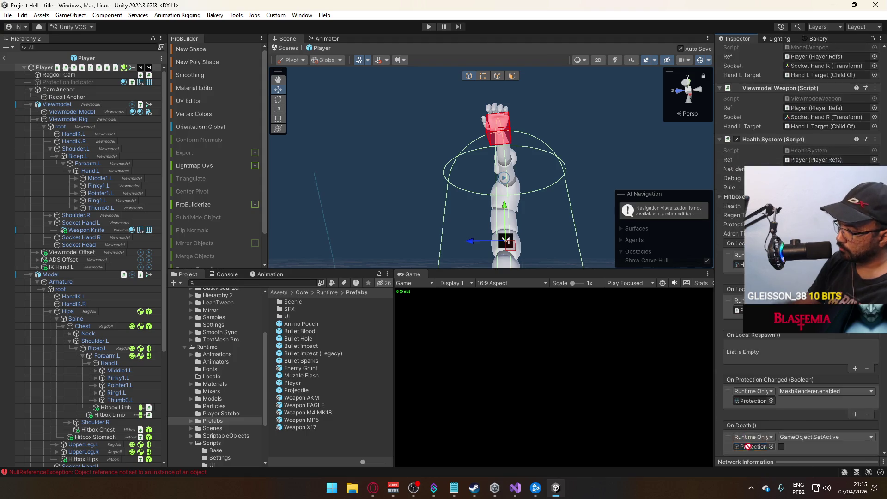
scroll(763, 73, "up", 3)
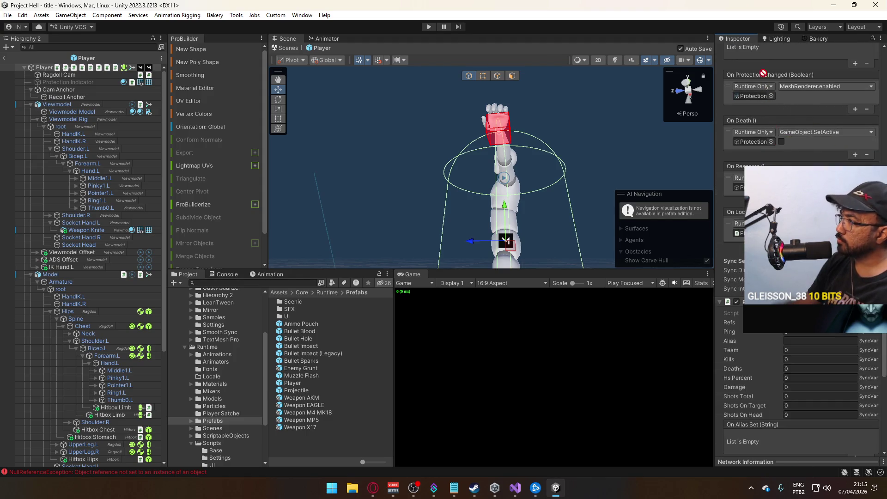
scroll(762, 348, "down", 7)
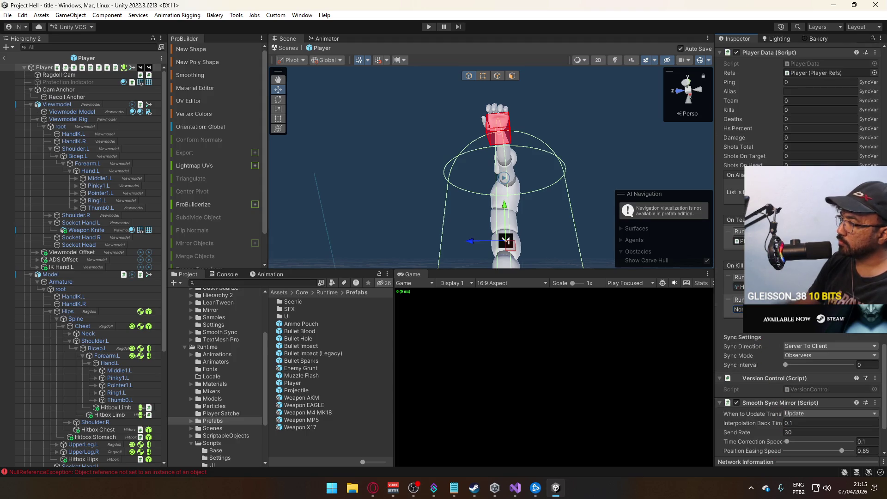
scroll(781, 154, "up", 6)
scroll(739, 327, "down", 6)
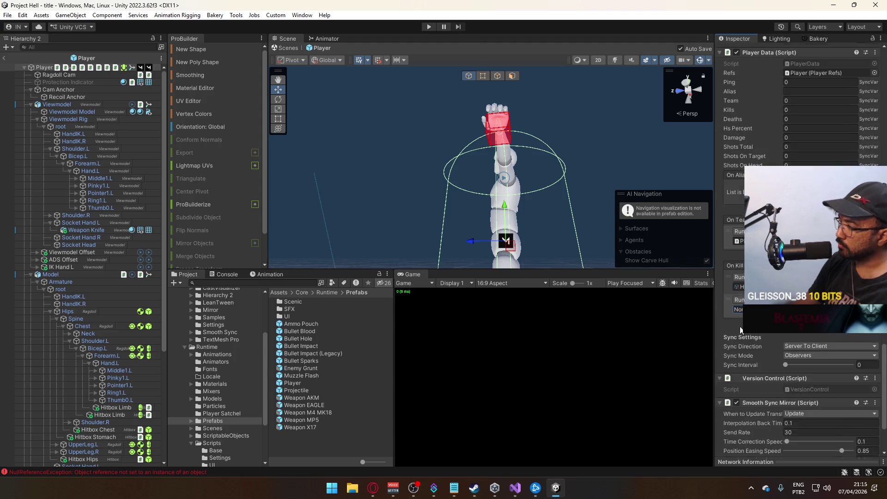
Step: Assign the scene's Player object as the second On Kill listener's target
scroll(739, 326, "down", 2)
left_click(771, 234)
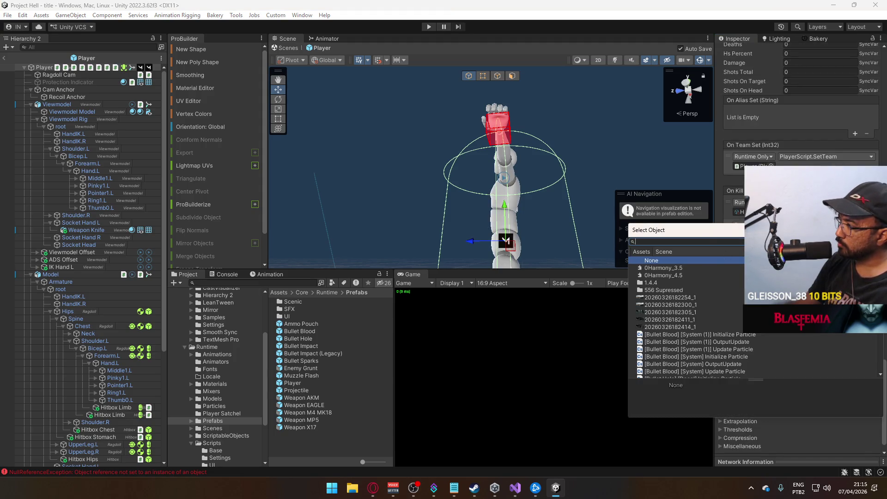
left_click(666, 252)
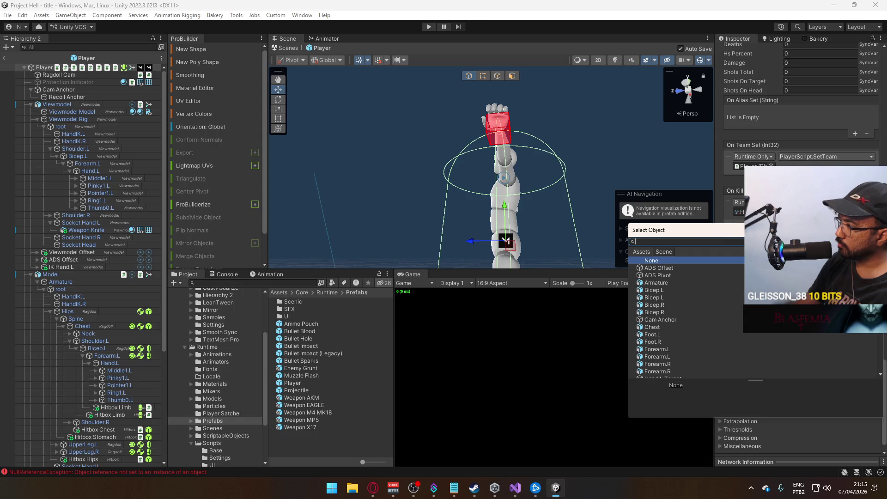
scroll(874, 370, "down", 15)
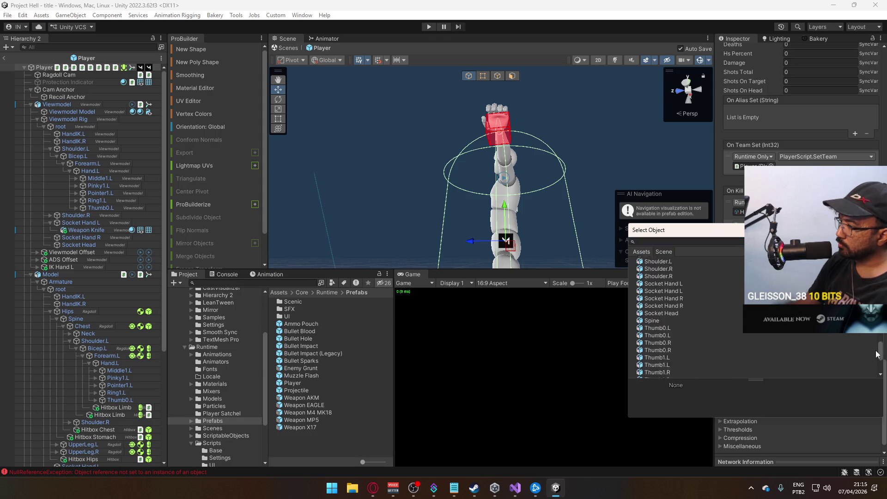
scroll(874, 371, "up", 10)
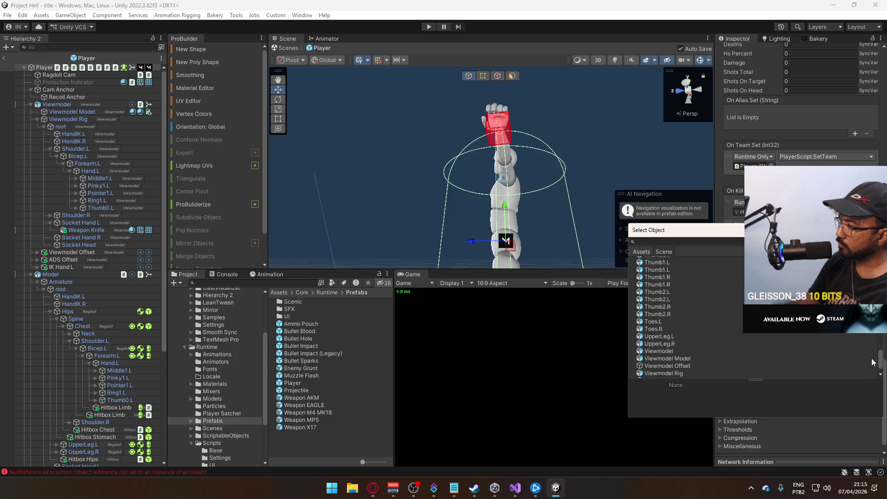
left_click(688, 241)
type("sp")
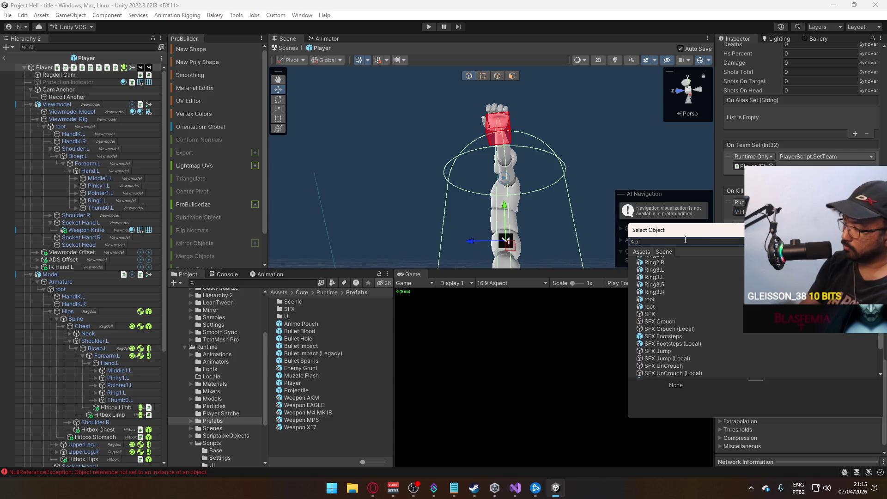
type("a")
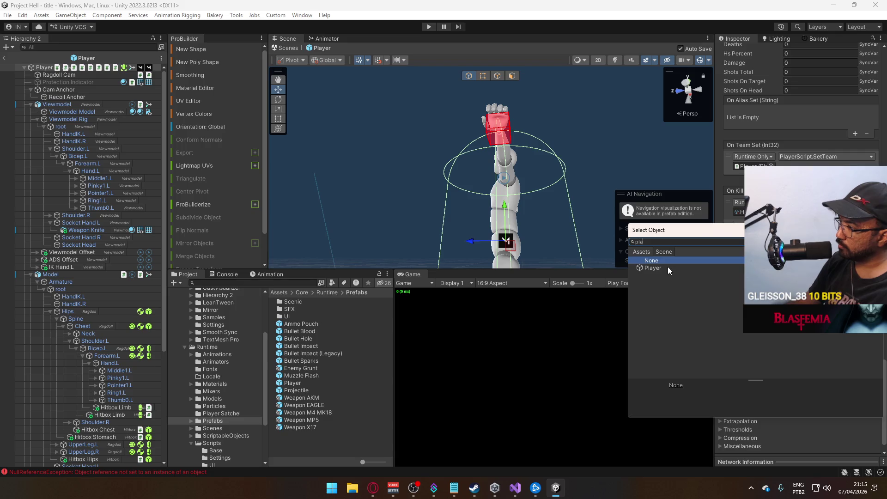
double_click(668, 268)
Step: Set that listener to call RenewSleightOfHand () and locate Player in the hierarchy
left_click(827, 225)
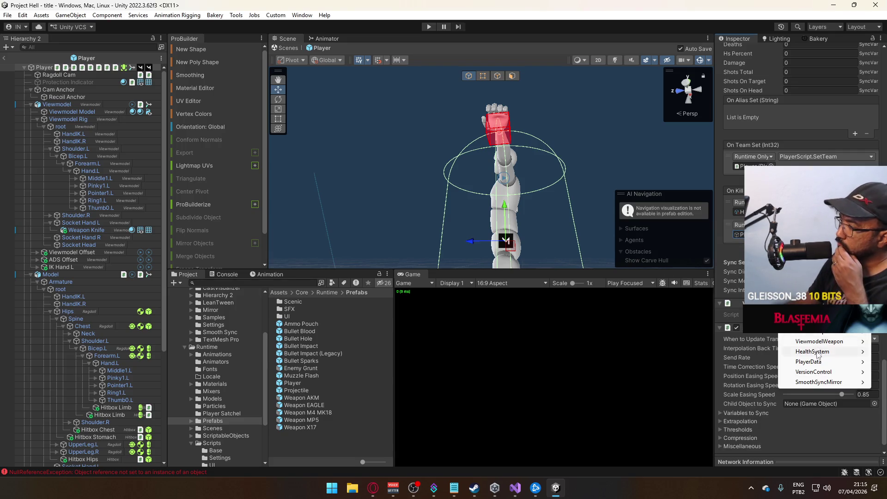
mouse_move(795, 318)
mouse_move(804, 342)
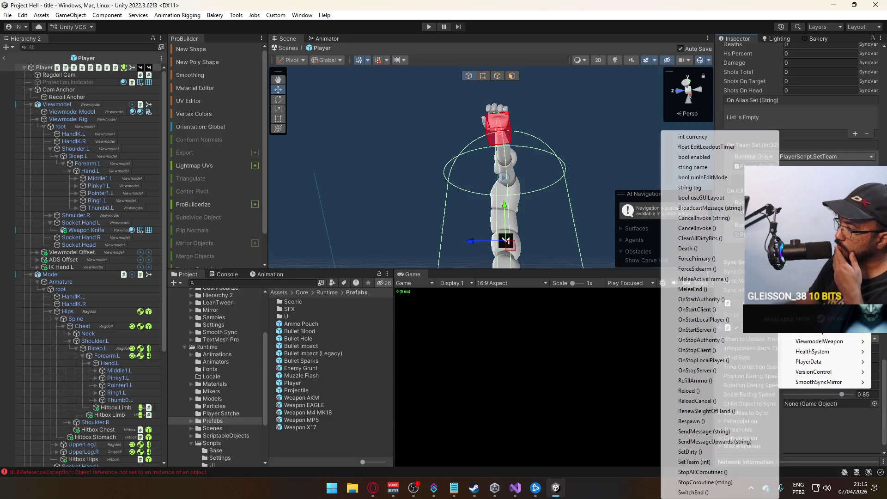
left_click(714, 414)
left_click(739, 235)
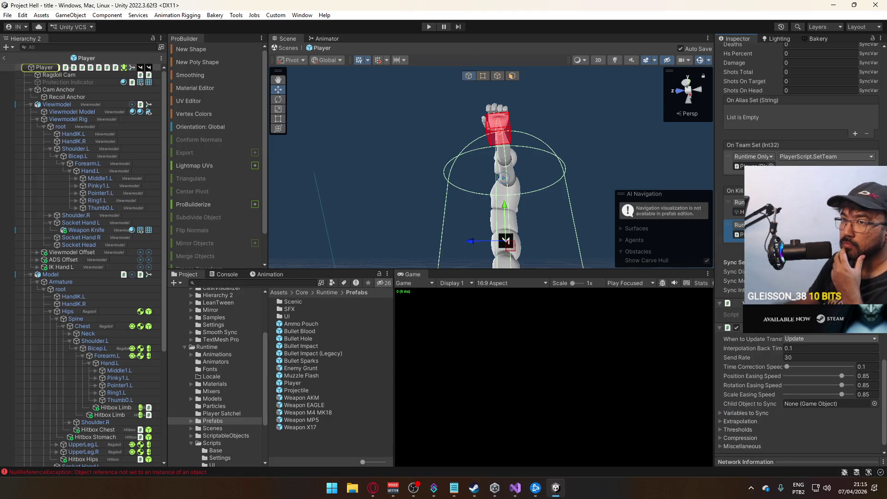
scroll(799, 138, "up", 10)
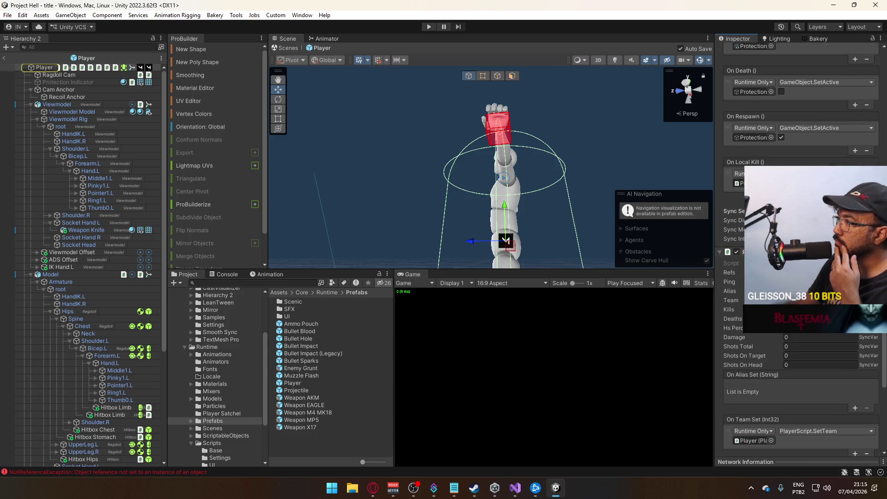
Step: Delete the OnLocalKill UnityEvent declaration from HealthSystem.cs
left_click(515, 488)
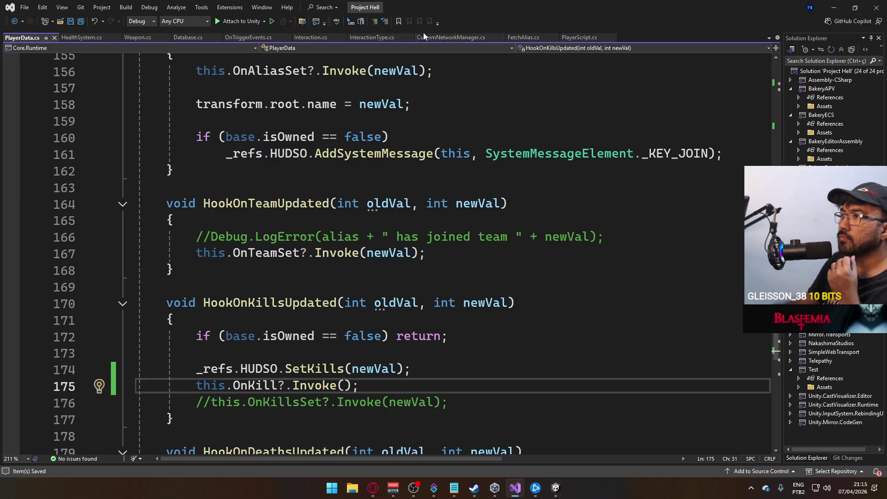
left_click(81, 37)
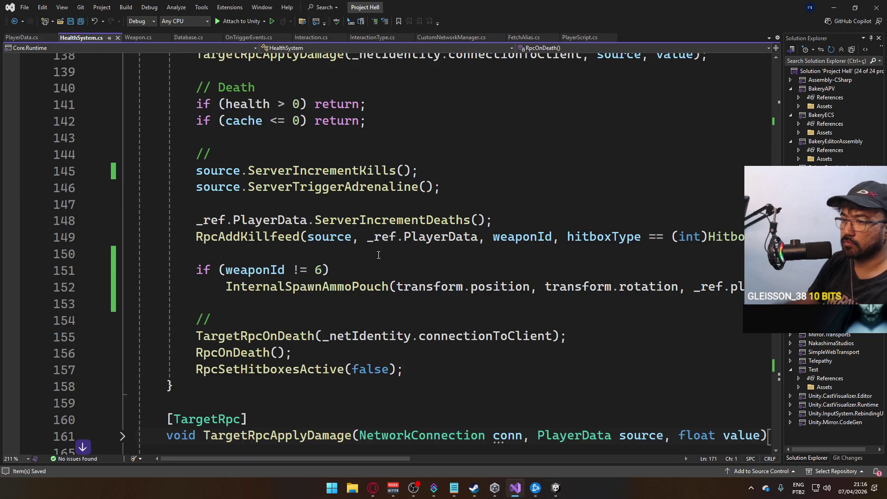
scroll(378, 255, "up", 20)
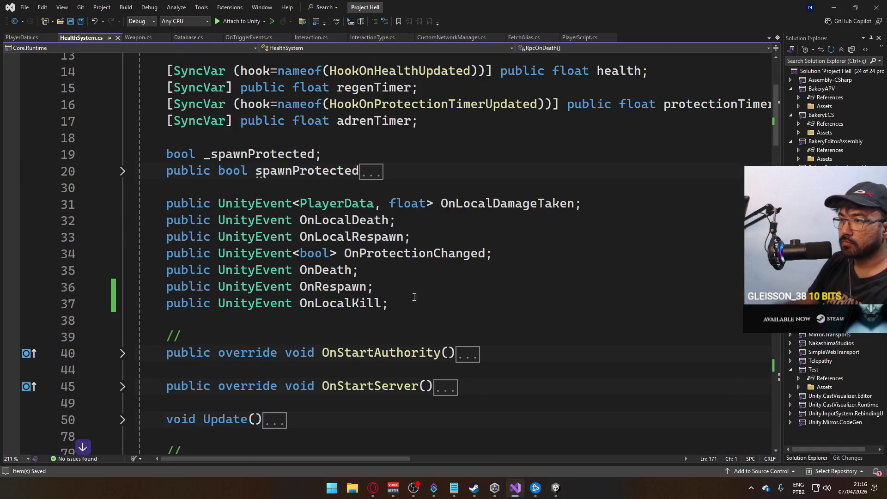
left_click(414, 297)
key("ctrl+x")
left_click(449, 284)
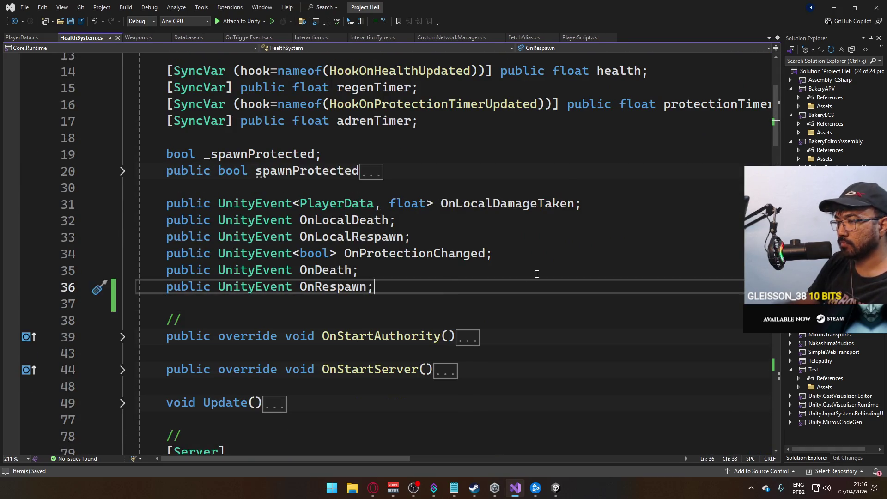
Step: Exit Player prefab mode in Unity to return to the title scene
key("alt+Tab")
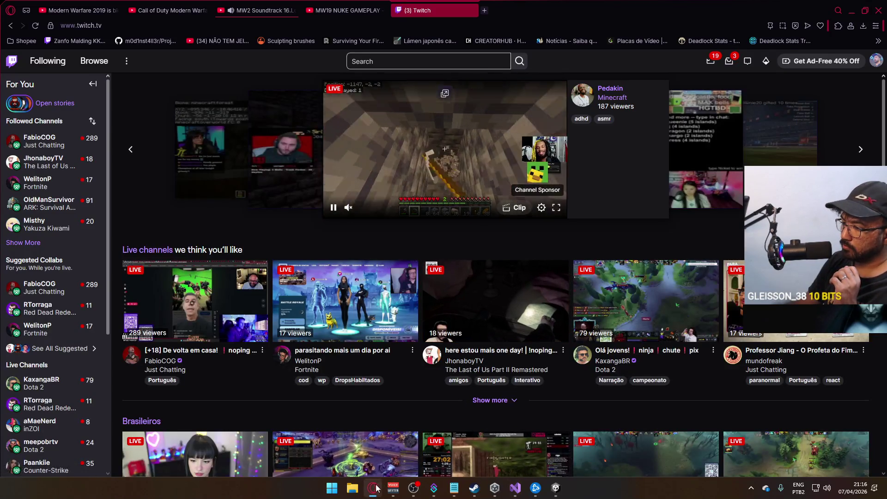
left_click(375, 488)
mouse_move(556, 488)
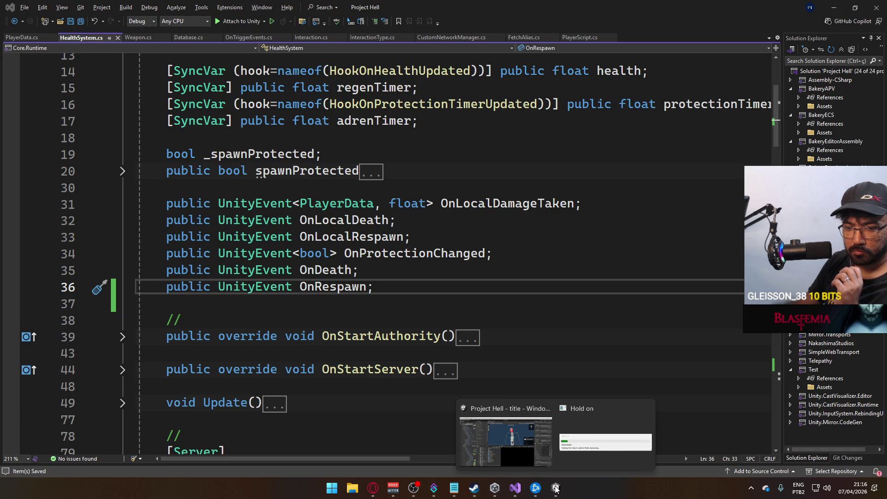
left_click(555, 488)
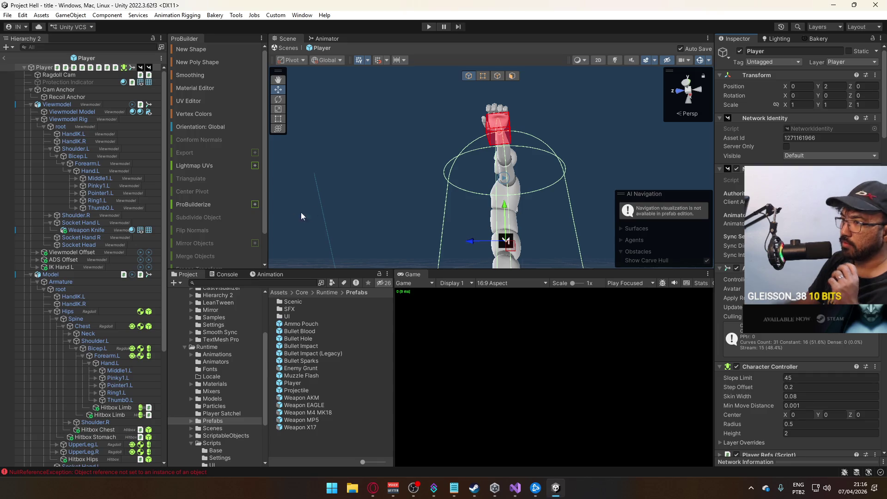
left_click(3, 58)
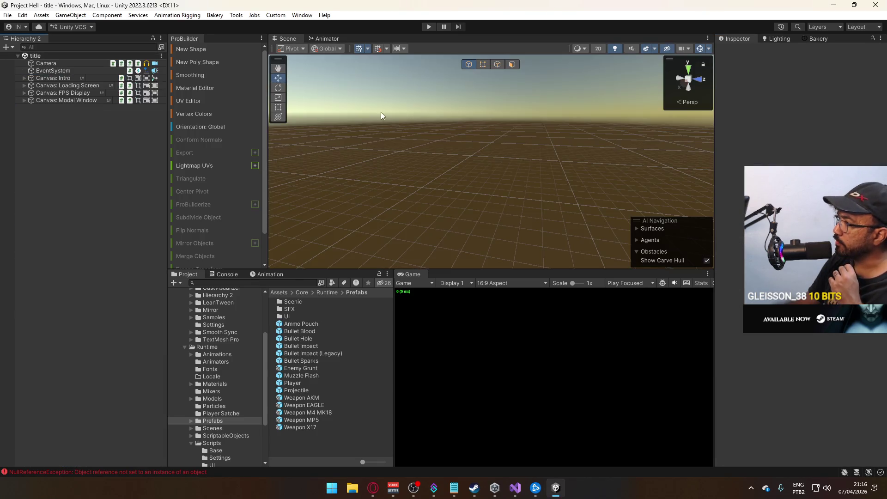
key("alt+Tab")
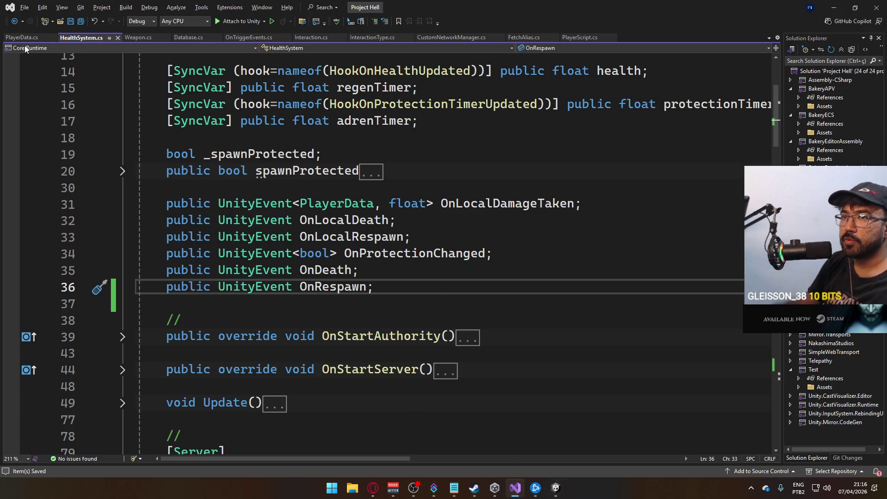
Step: Find the '_sohTimer = -1;' reset in PlayerScript.cs's Update() method
left_click(589, 38)
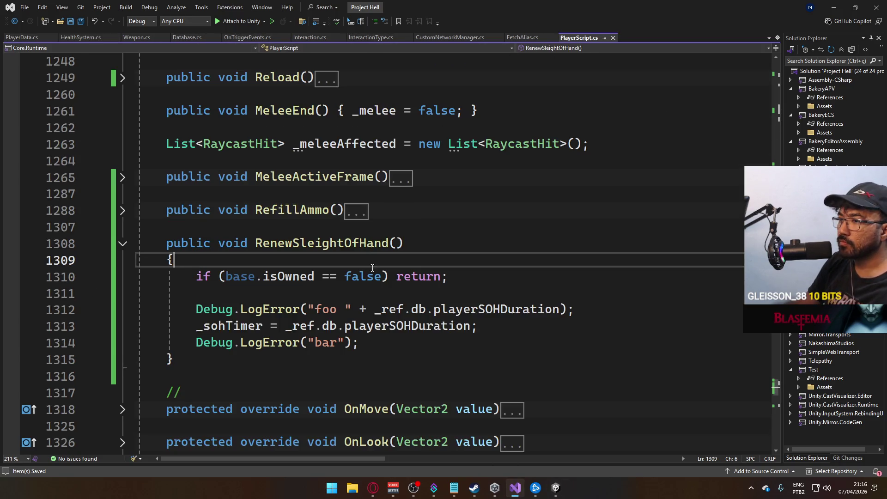
scroll(353, 320, "up", 20)
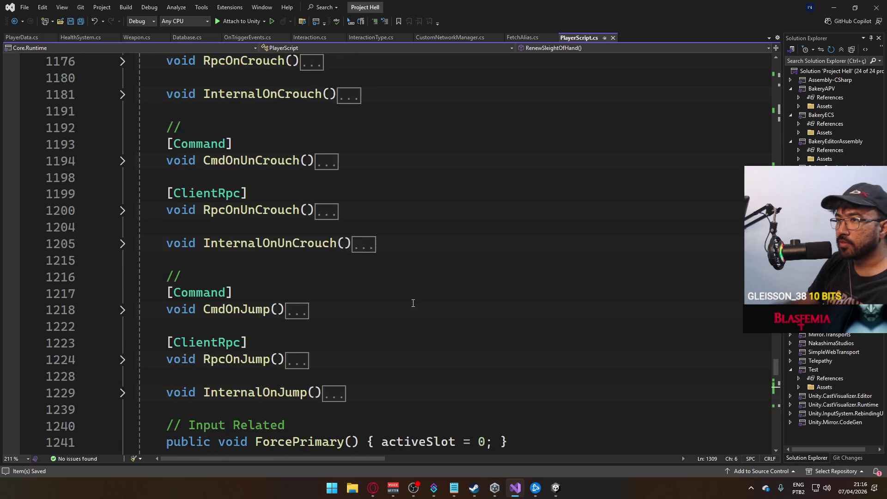
scroll(411, 296, "up", 20)
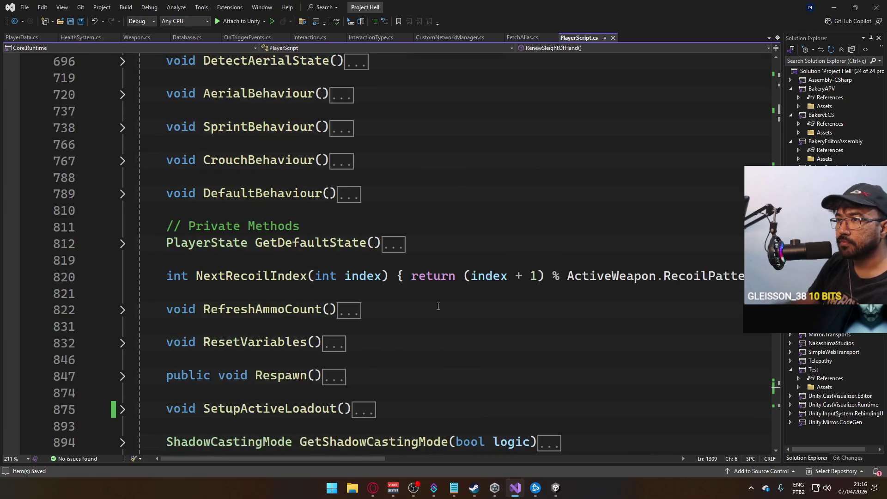
scroll(434, 308, "up", 11)
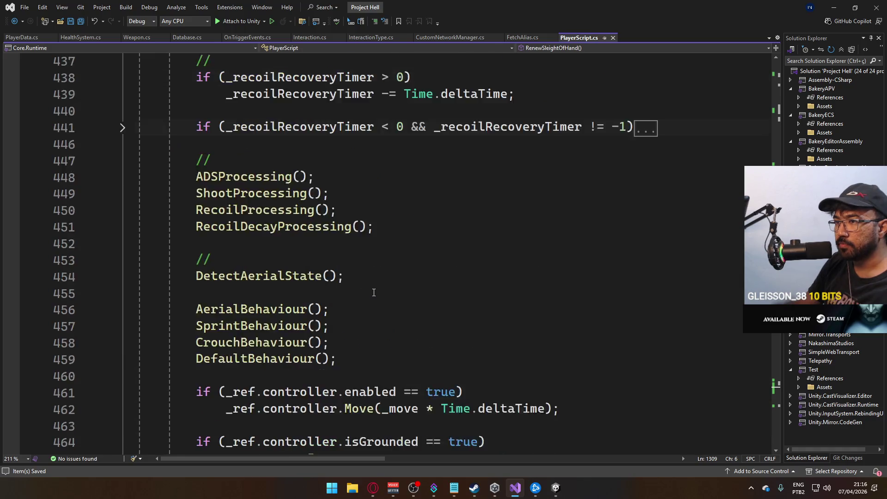
scroll(370, 300, "up", 20)
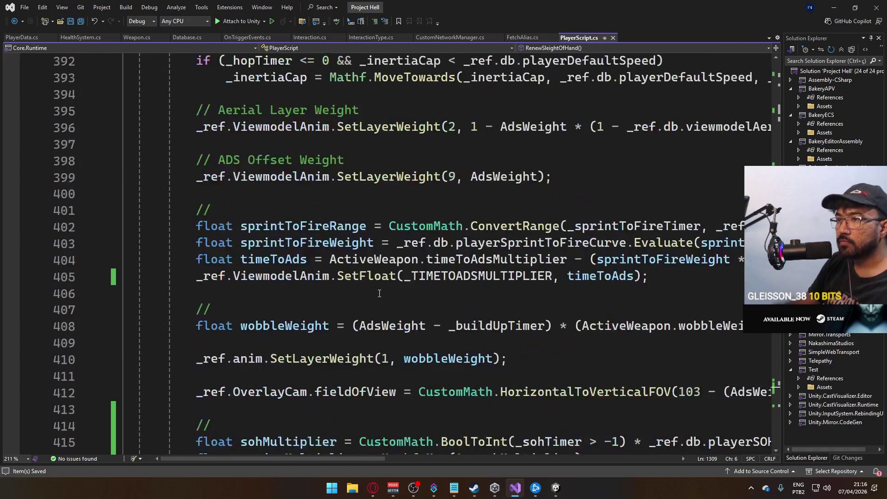
scroll(402, 293, "up", 20)
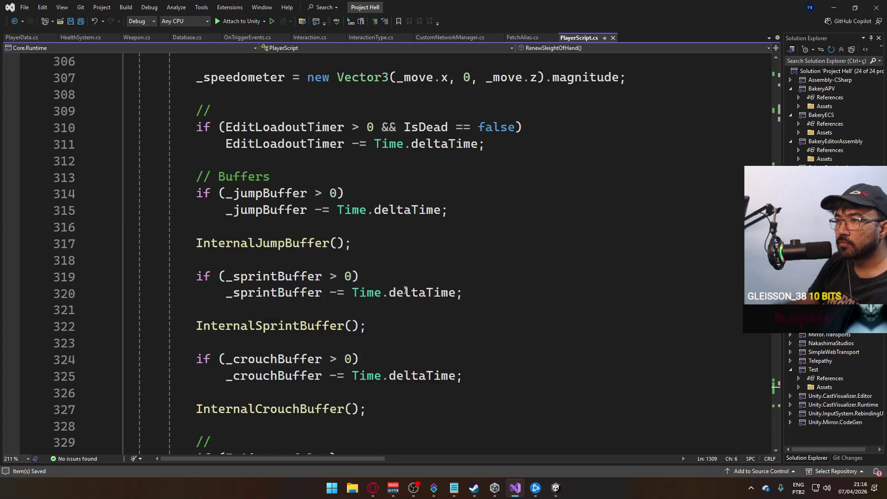
scroll(244, 278, "down", 20)
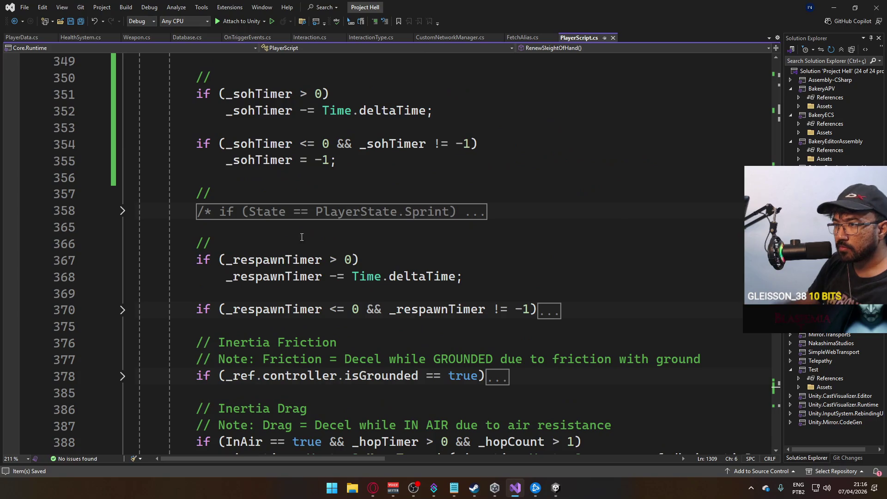
left_click(385, 158)
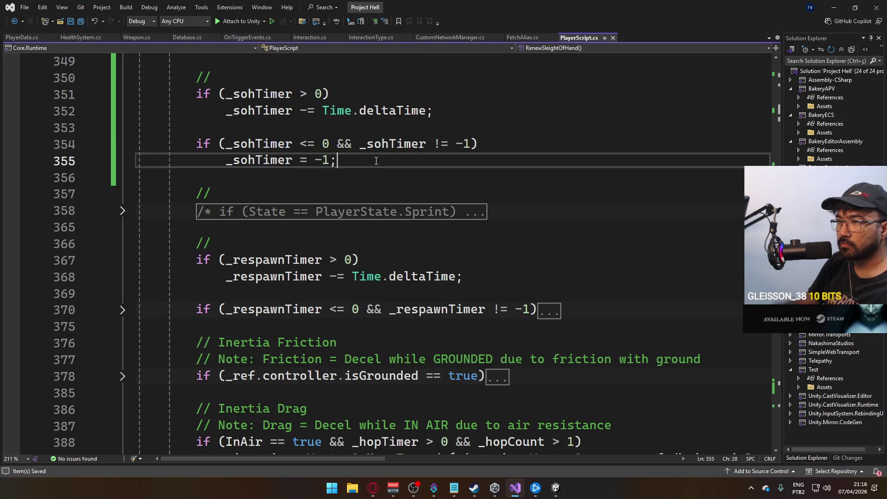
key("Return")
key("Return")
type("if (")
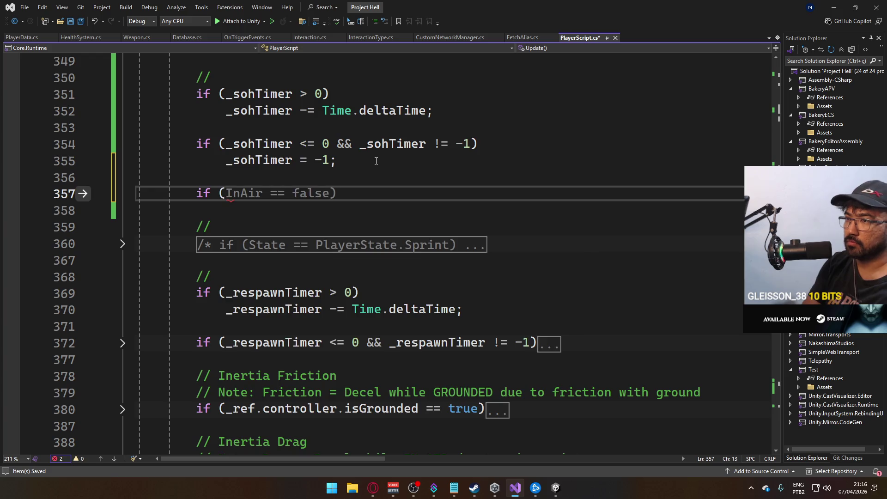
key("shift+End")
type("_sohTimer")
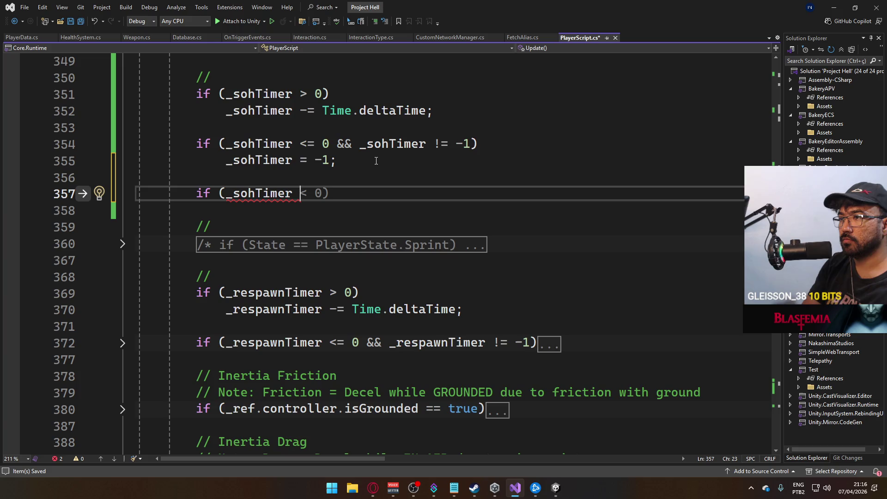
key("ctrl+x")
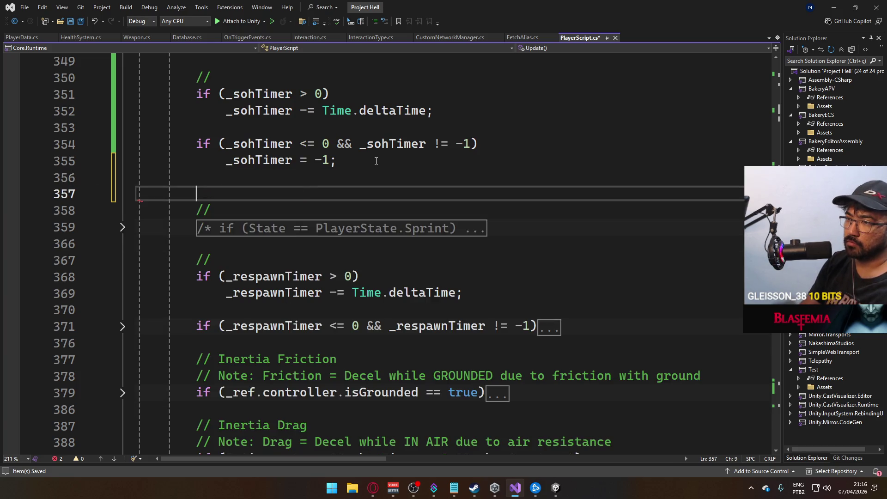
key("Up")
key("Up")
key("Up")
Step: Wrap the '_sohTimer = -1;' reset in its own braces block
key("End")
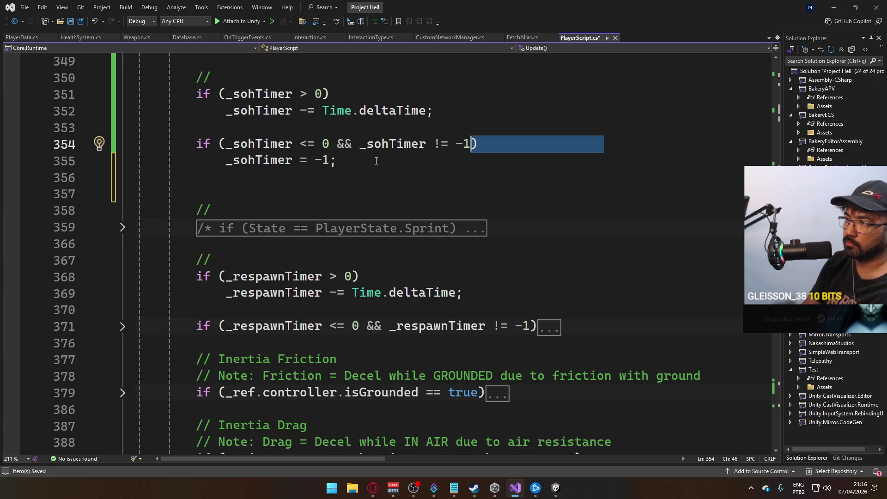
key("Return")
type("{")
key("Down")
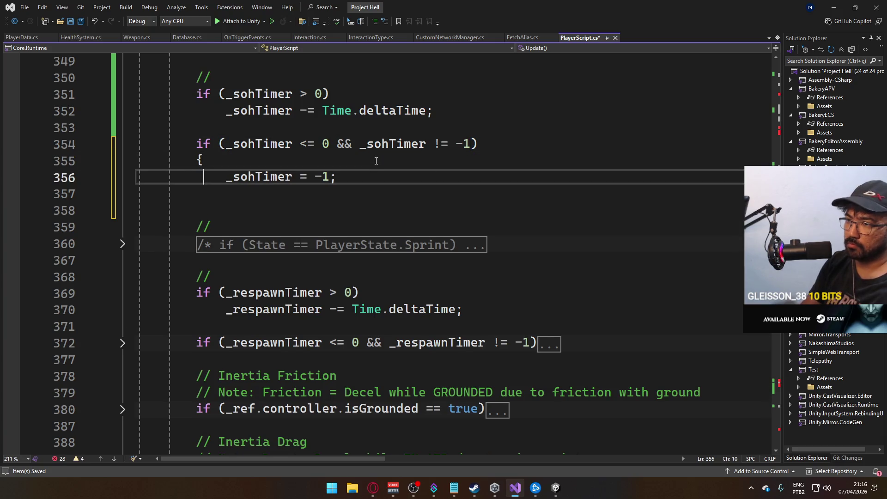
key("Return")
type("}")
Step: Guard the block with 'if (_reloading == false && _switching == false)' and save
key("Up")
key("Up")
key("Return")
type("if")
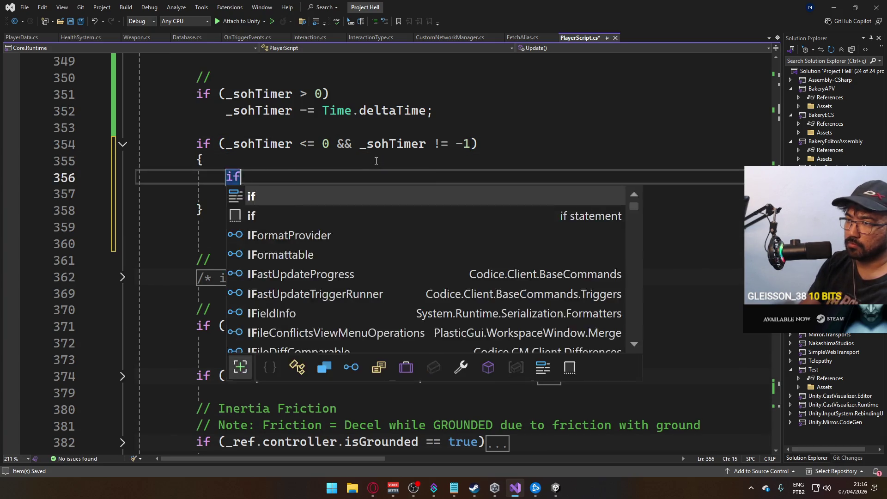
type(" (_reloading == false && ")
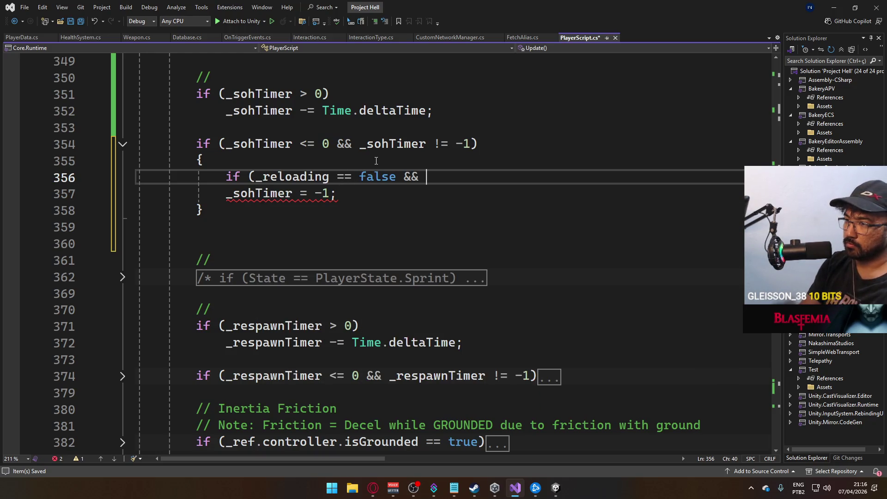
type("_switching == fals")
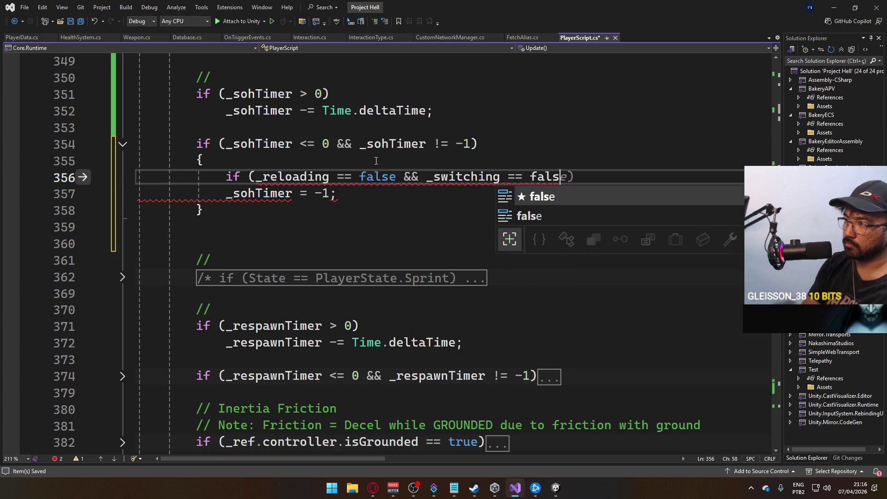
key("Tab")
key("Down")
key("Home")
key("Tab")
key("ctrl+s")
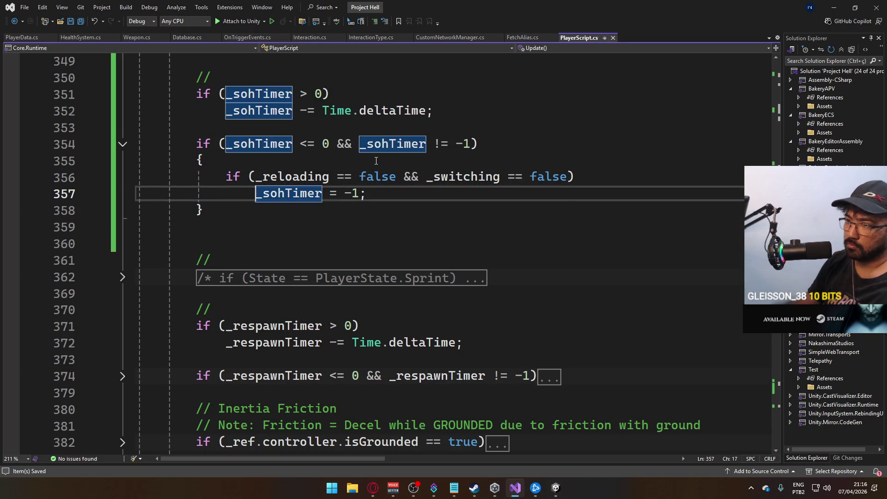
left_click(561, 486)
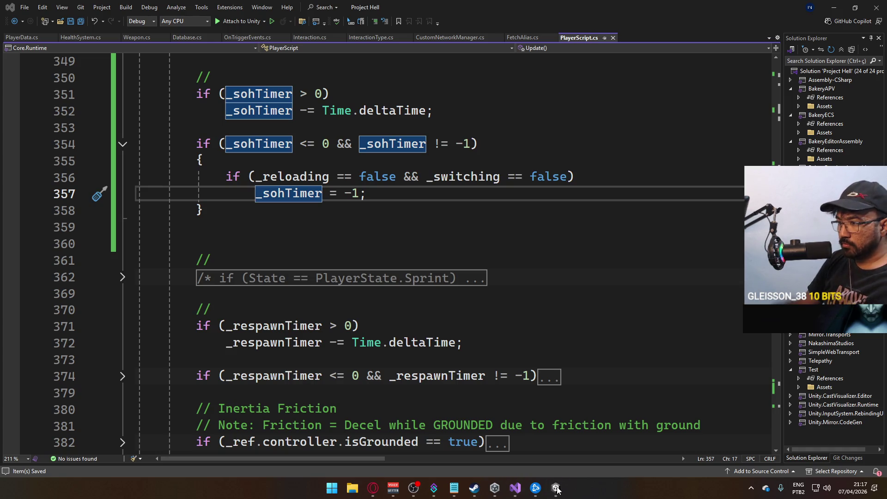
Step: Clear the Console and run File > Build And Run, which succeeds in 14 seconds
mouse_move(556, 485)
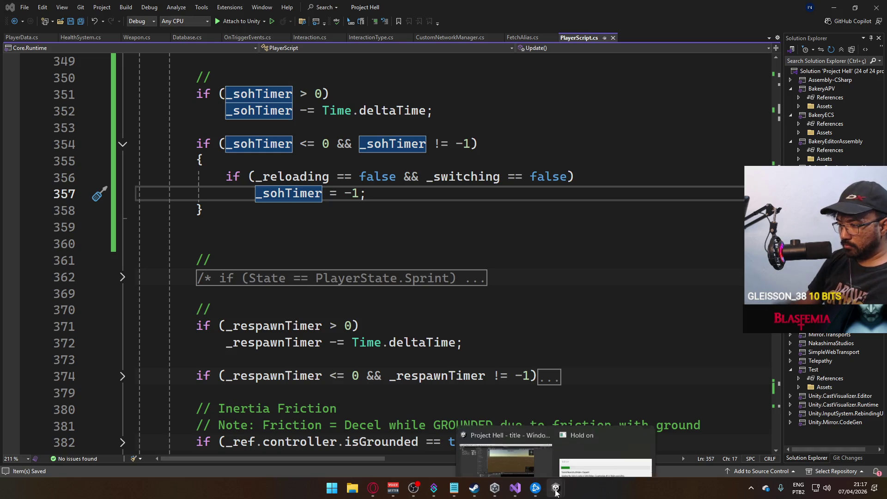
left_click(577, 430)
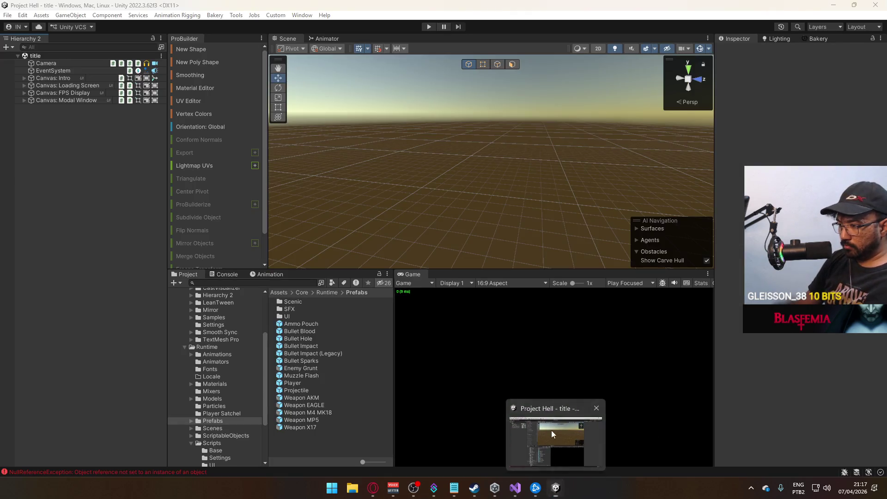
left_click(216, 277)
left_click(176, 283)
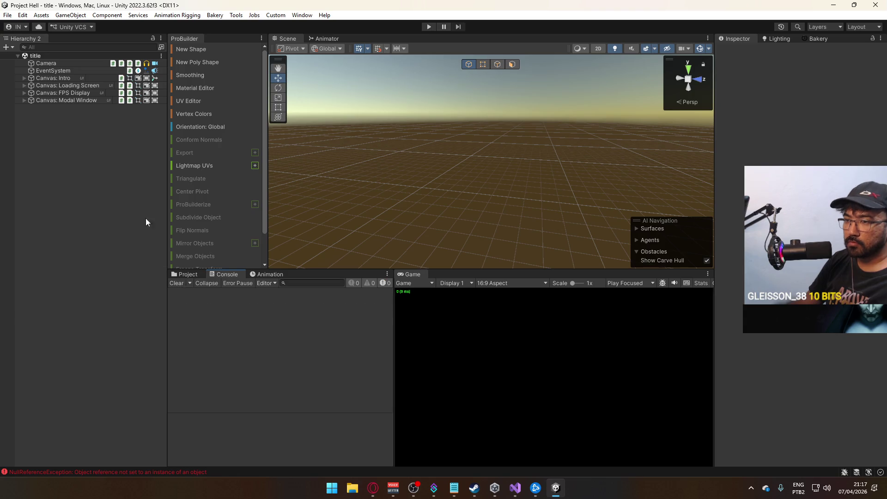
left_click(8, 15)
left_click(32, 139)
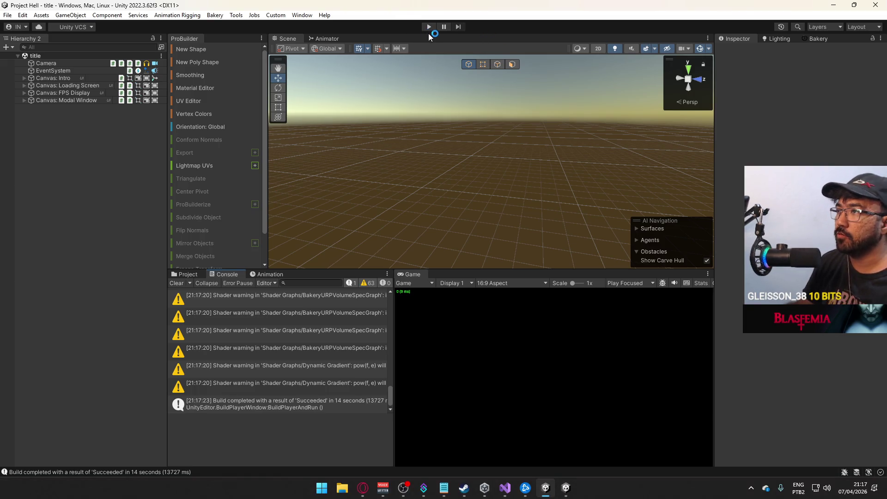
Step: Enter Play mode fullscreen and connect to 127.0.0.1 to load the shipment map
left_click(428, 27)
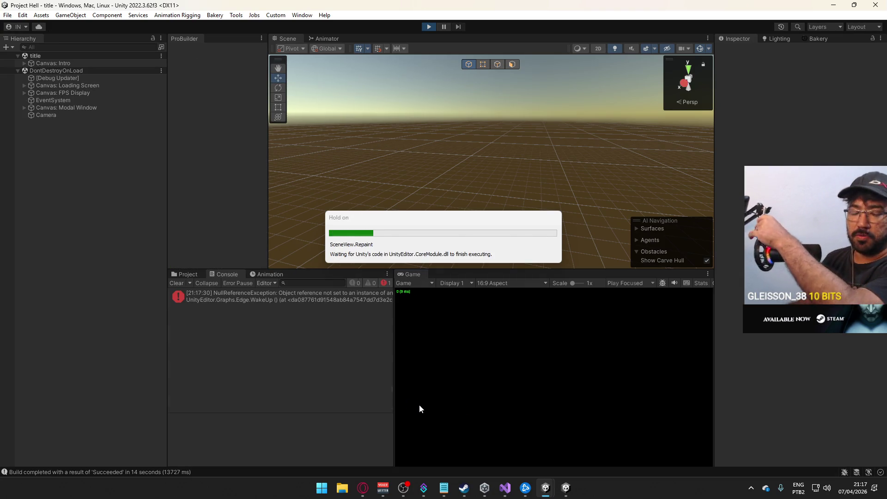
left_click(183, 283)
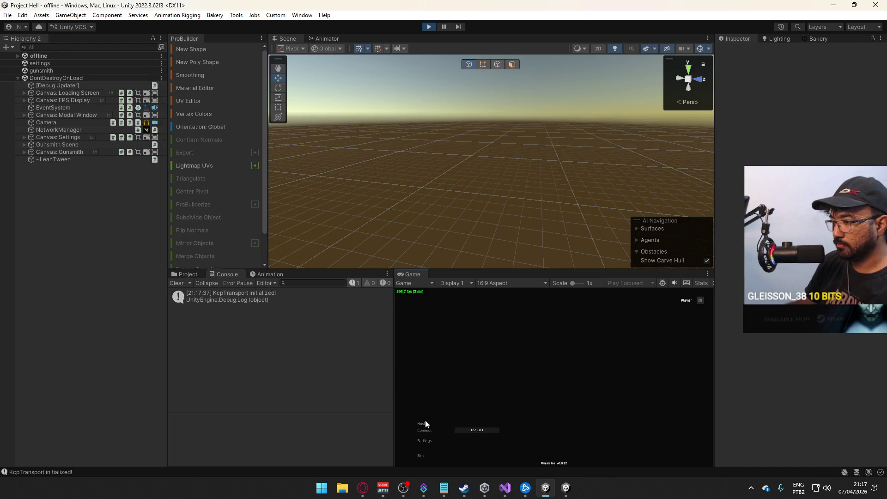
key("super")
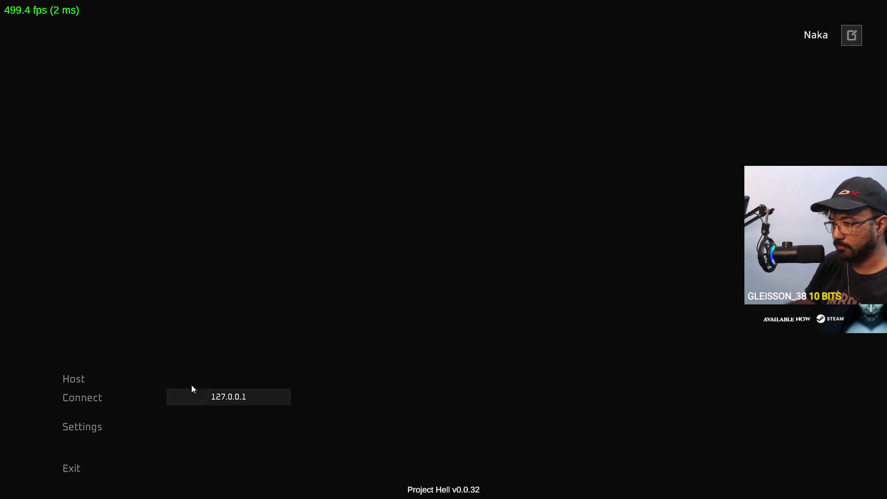
left_click(141, 394)
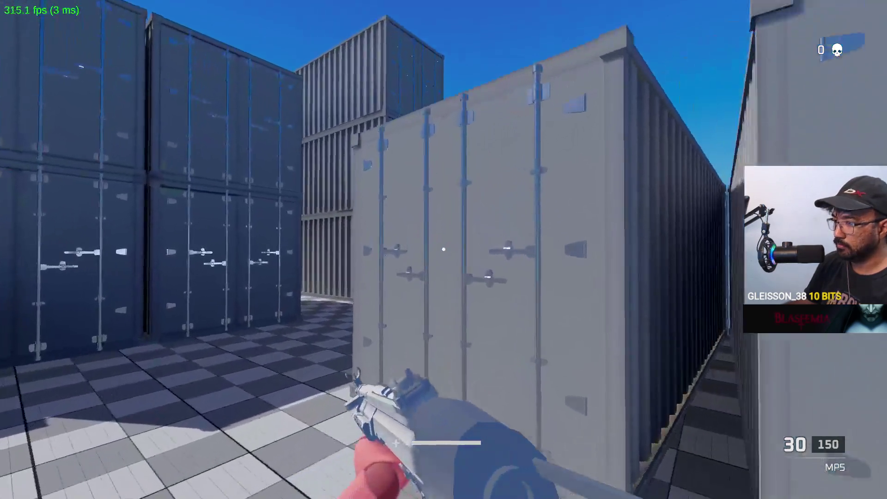
key("shift+space")
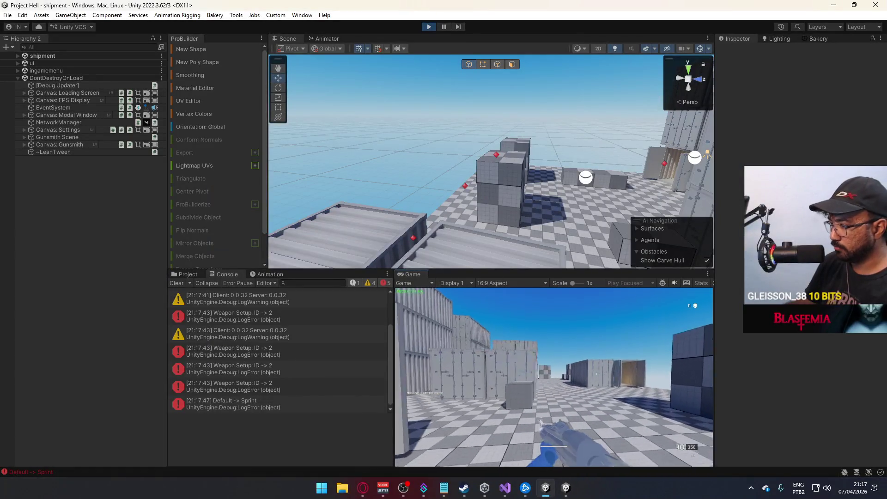
Step: Select the Player object and switch the Inspector to Debug mode
key("super")
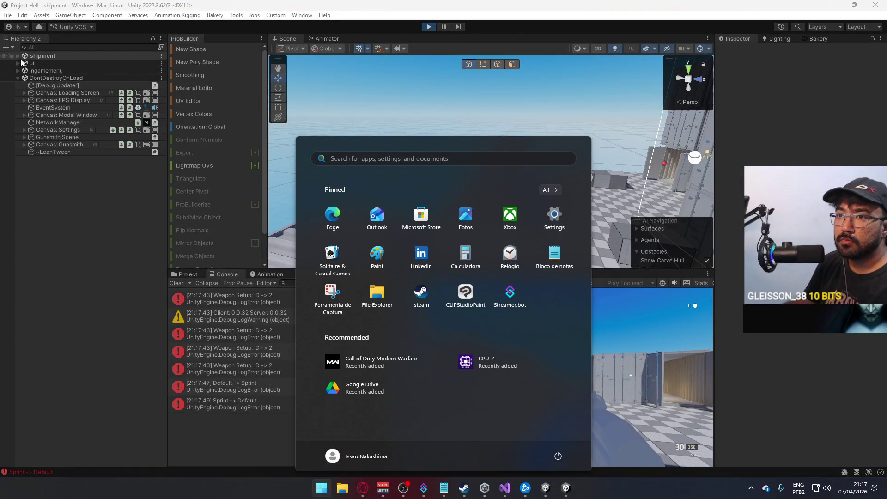
key("super")
left_click(43, 137)
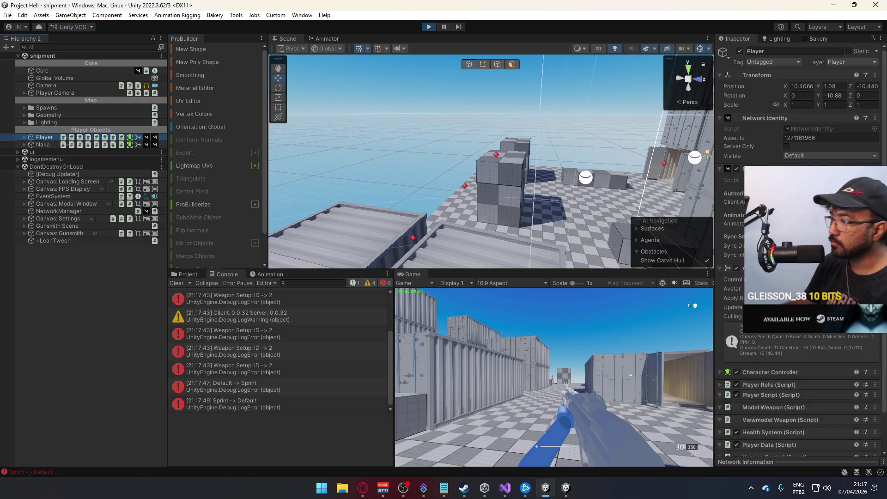
scroll(799, 250, "down", 10)
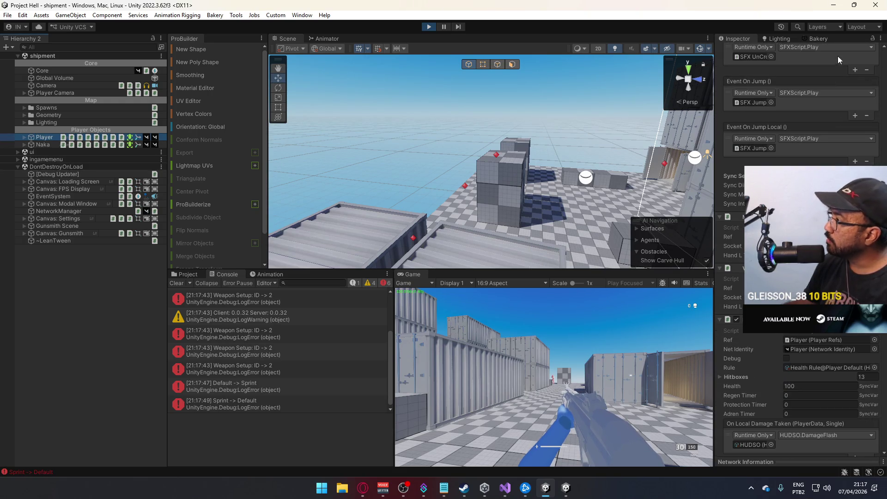
left_click(881, 39)
left_click(735, 81)
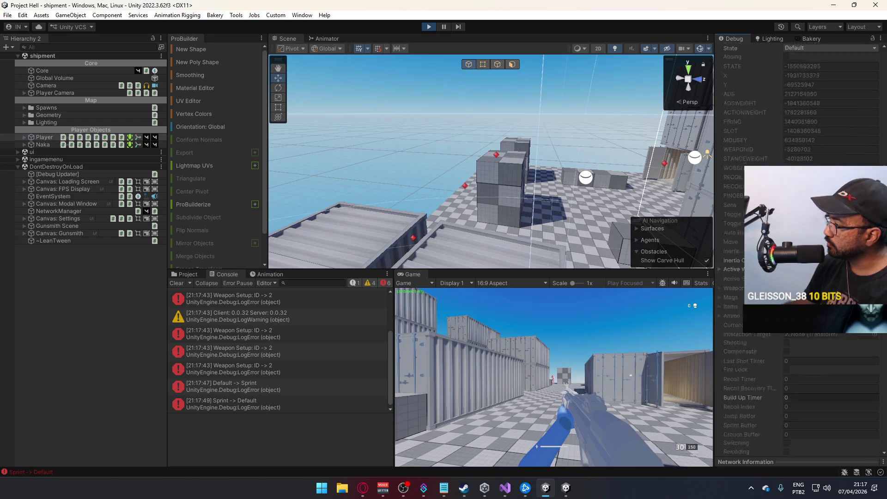
Step: Walk and fire test shots (Damage Calc 13 and 18), then view the Animator's Recoil Layer
key("w")
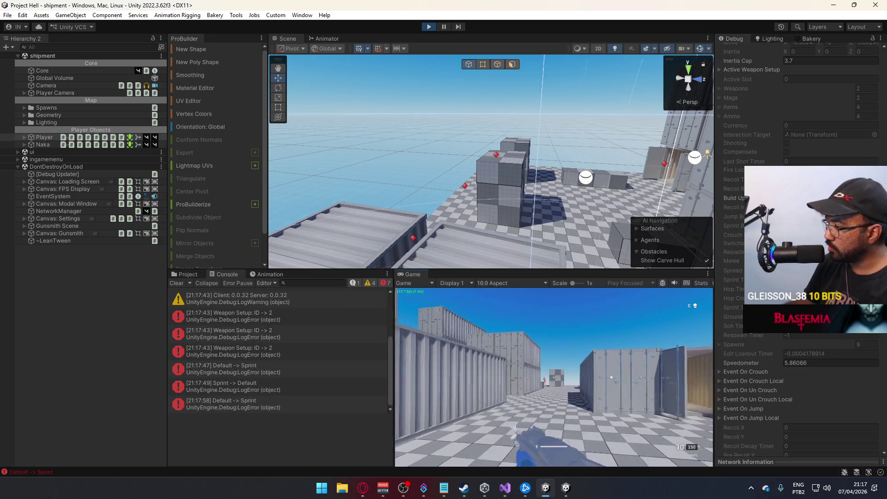
left_click(554, 377)
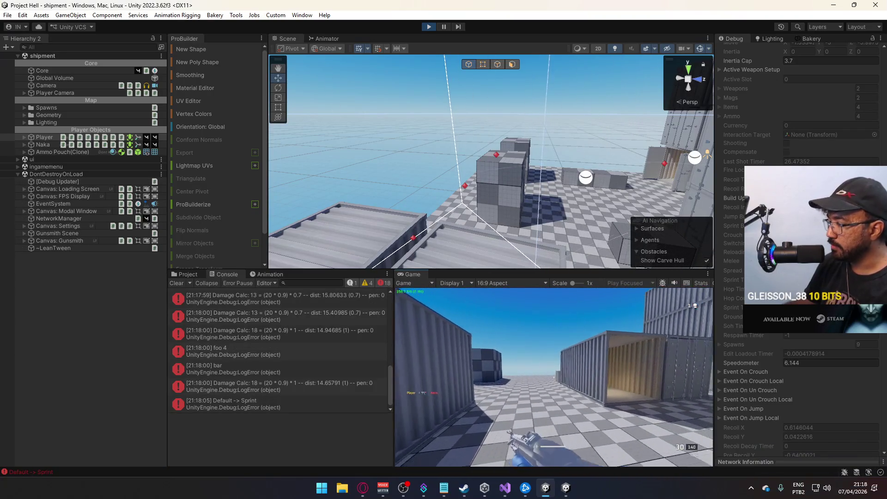
key("super")
left_click(57, 137)
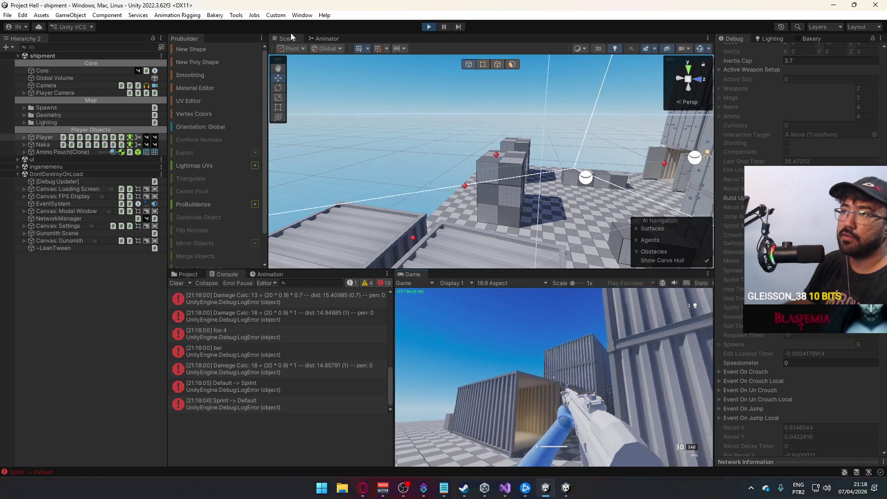
left_click(321, 36)
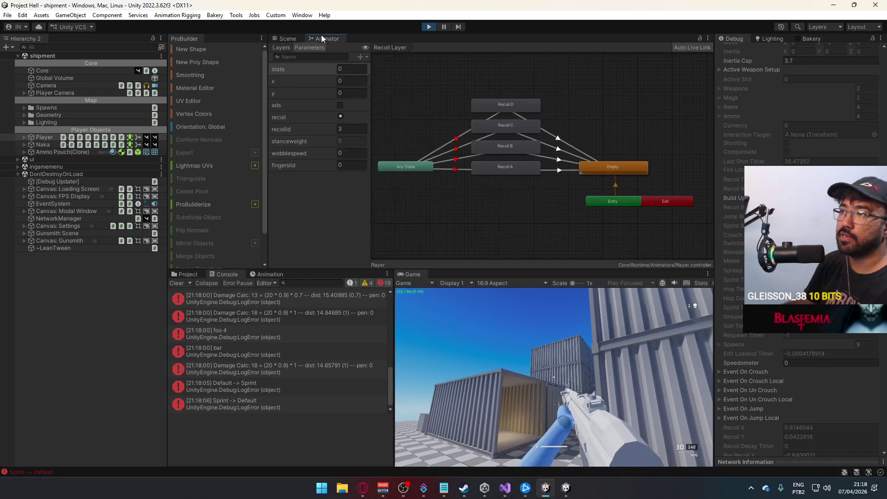
Step: Select the Player's Viewmodel child, then sprint, strafe and aim down sights in game
left_click(24, 136)
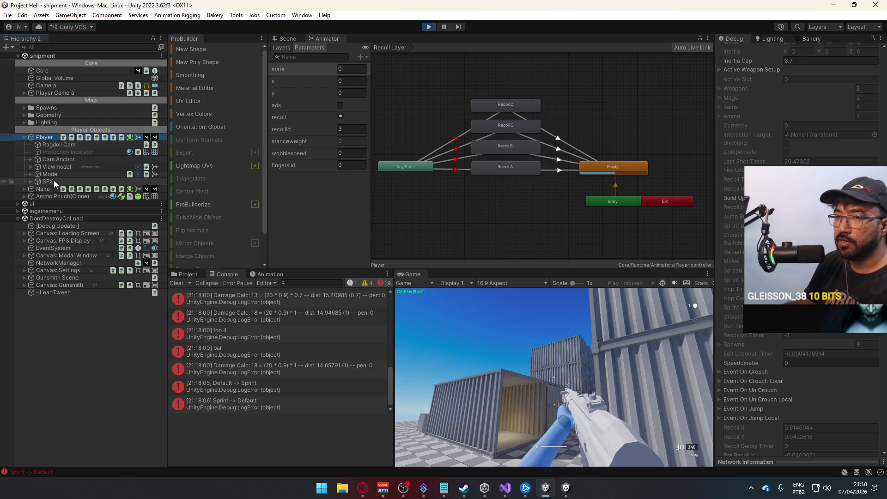
left_click(65, 167)
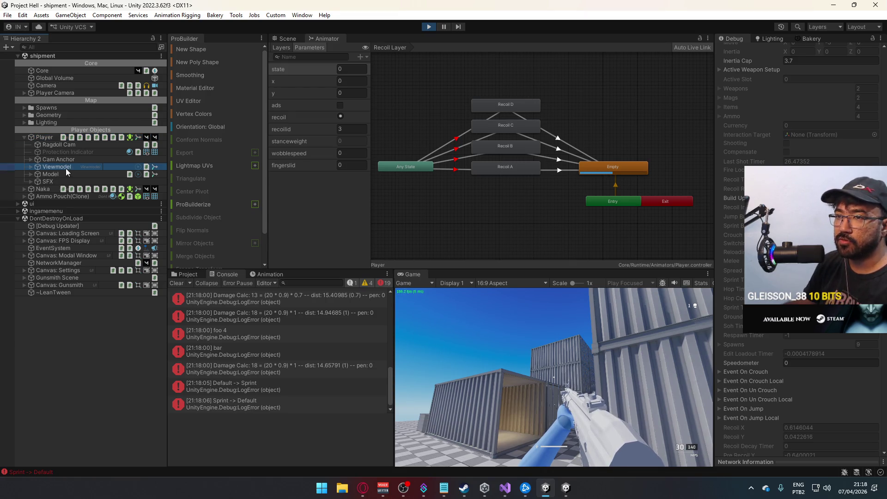
scroll(357, 201, "down", 3)
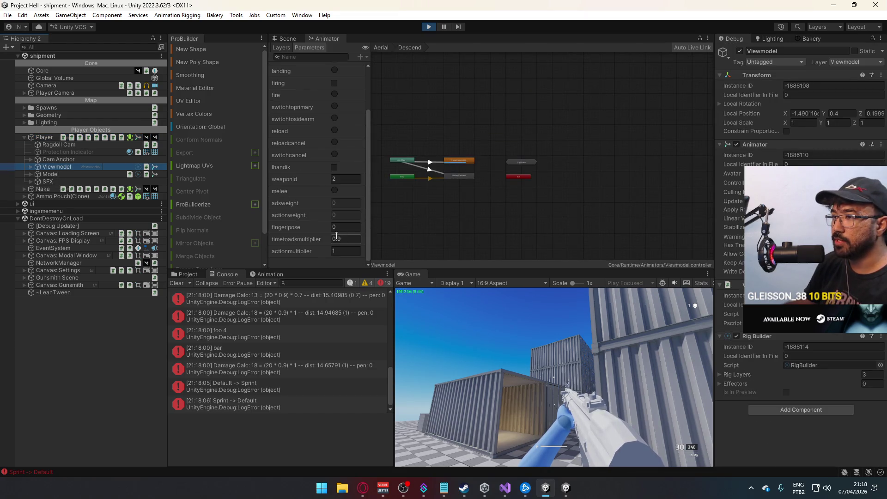
left_click(447, 369)
key("shift+w")
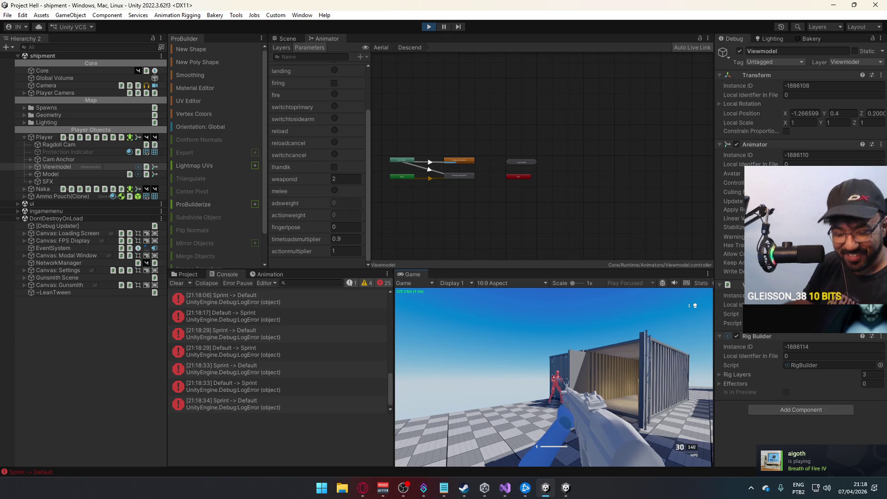
key("a")
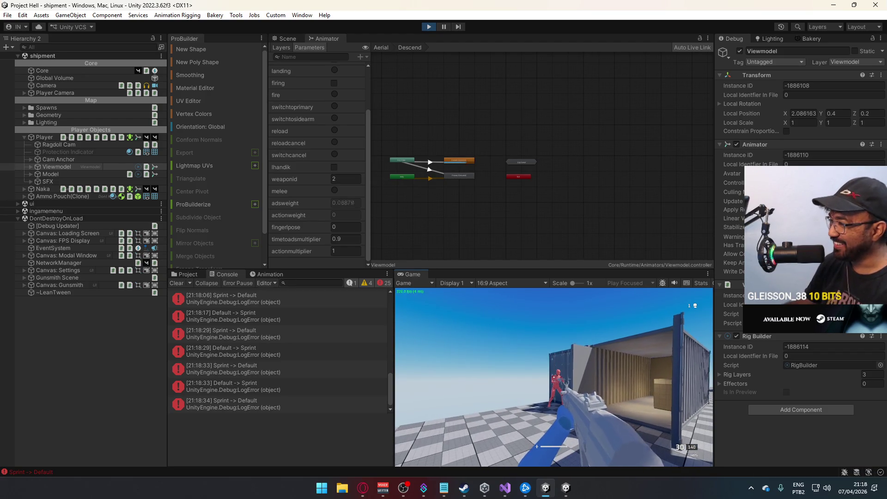
right_click(554, 377)
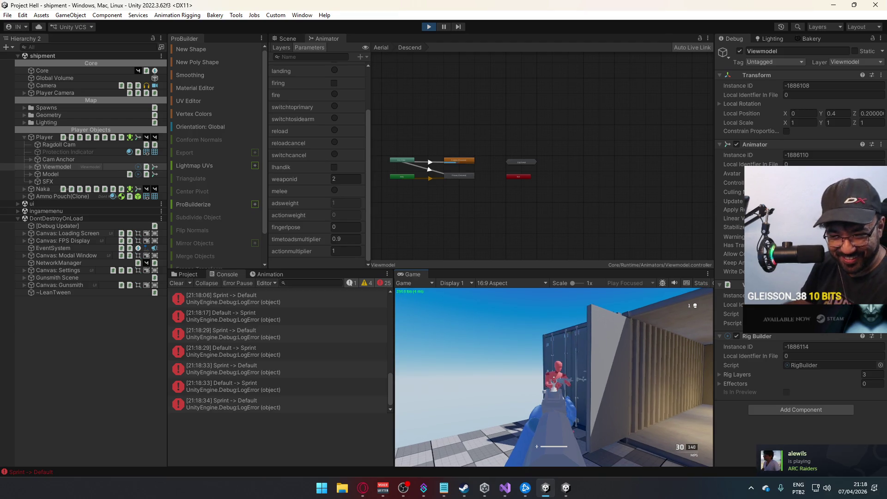
Step: Drag the Entry node lower in the Viewmodel's Animator graph
key("super")
left_click(390, 207)
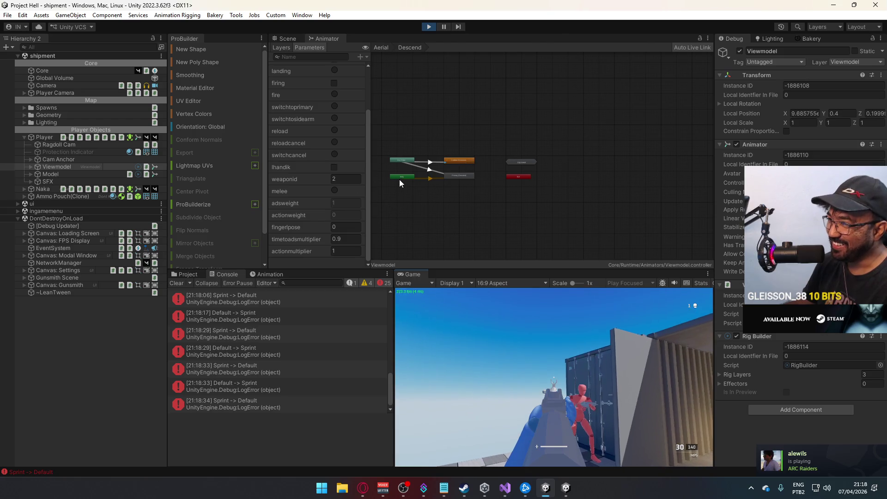
left_click_drag(400, 179, 459, 195)
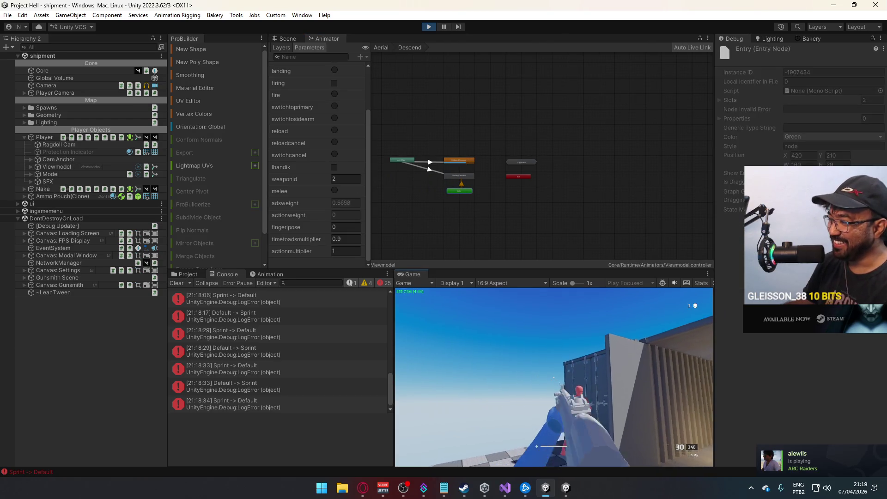
Step: Shoot the red enemy, reload the rifle, and run past the containers to grab the ammo pouch
left_click(553, 377)
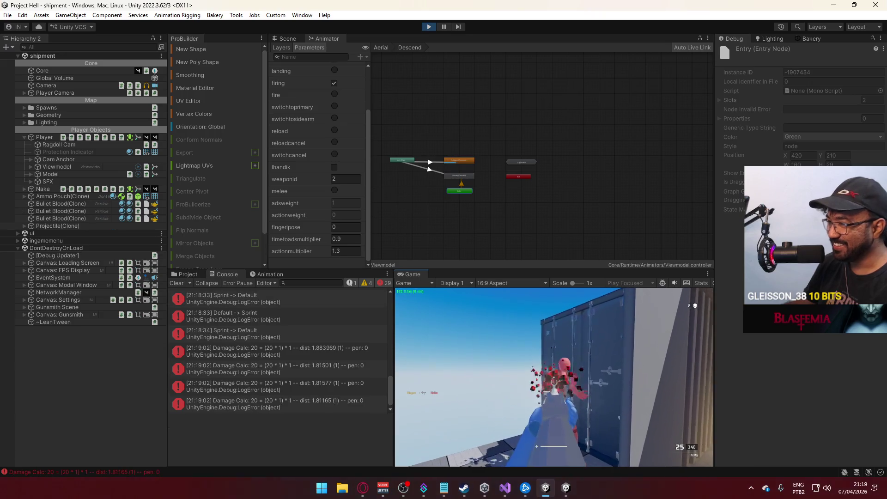
key("r")
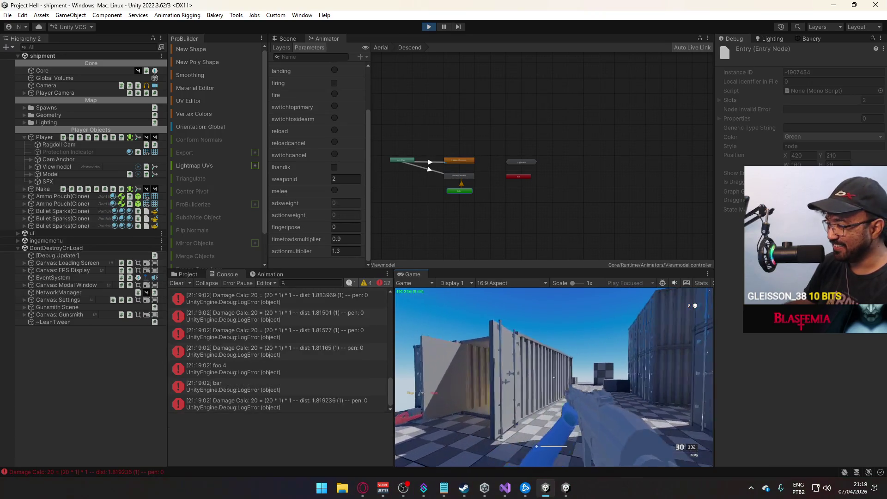
key("shift+w")
key("w")
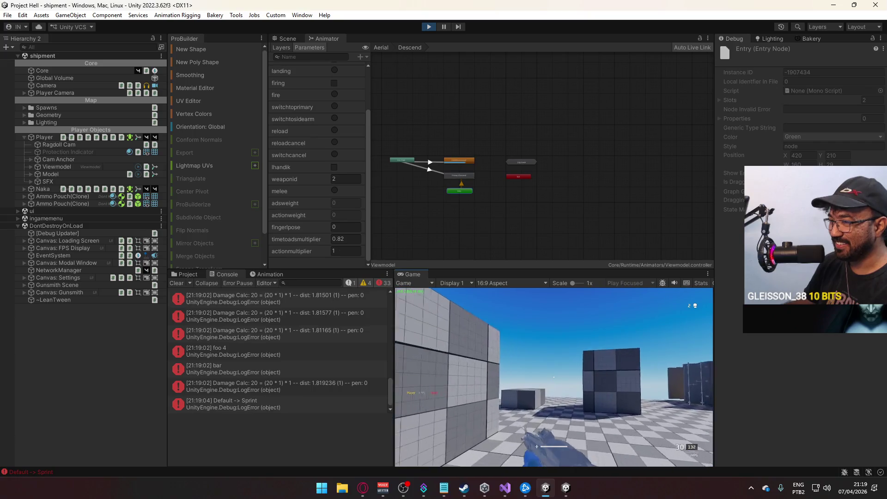
key("shift+w")
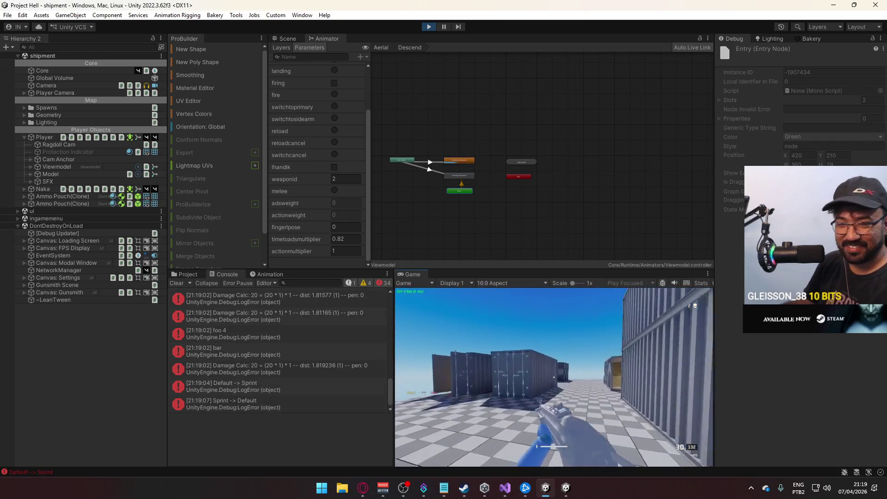
key("w")
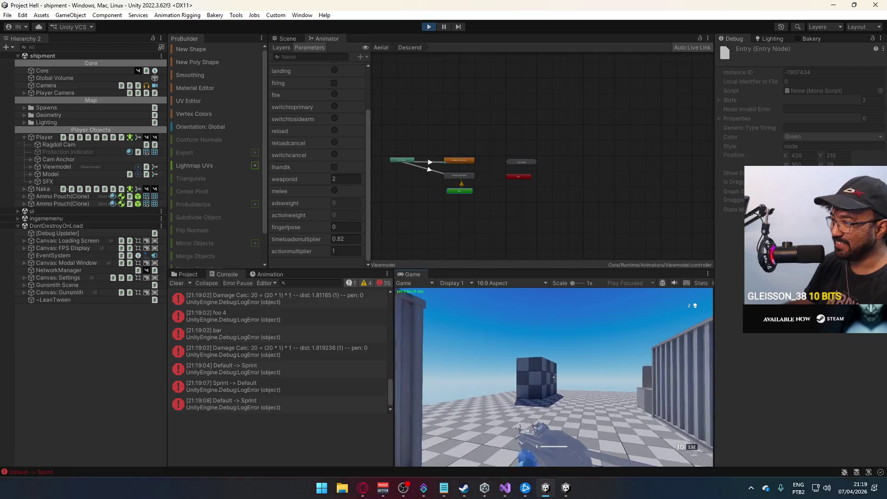
key("w")
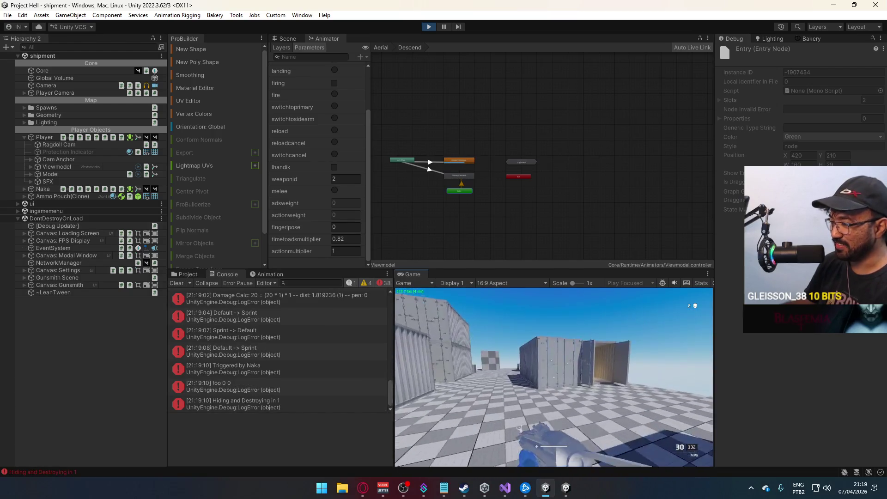
Step: Jump and sprint around the containers, shoot another enemy, switch to the pistol, and stop play mode
key("w")
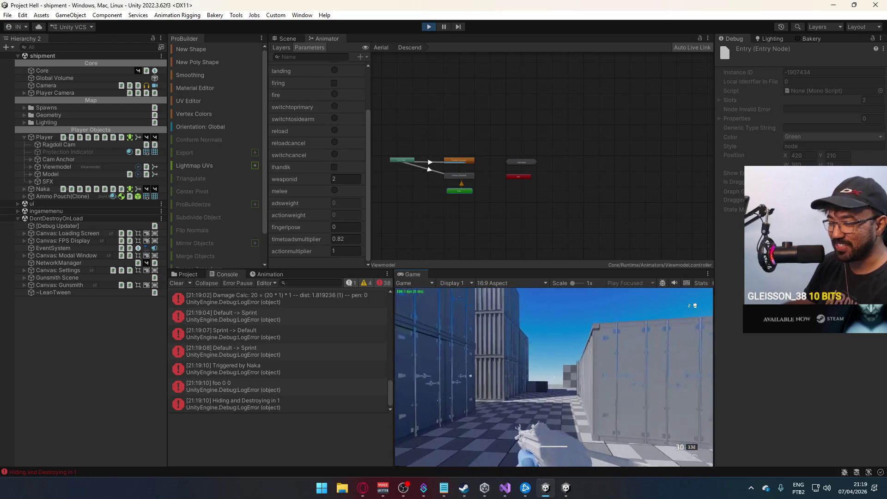
key("w")
key("space")
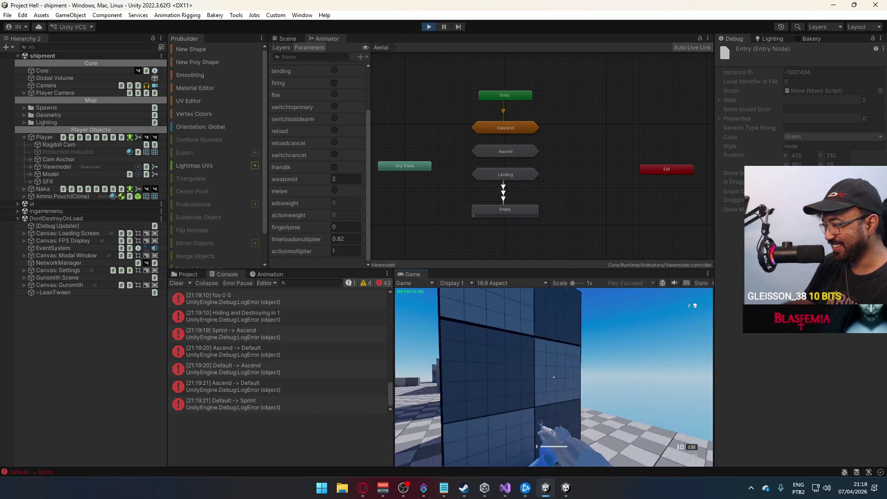
key("shift")
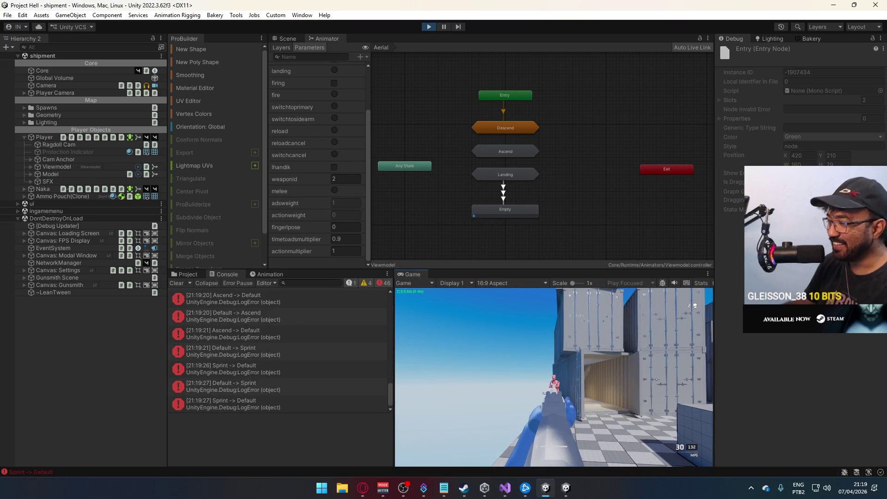
left_click(554, 377)
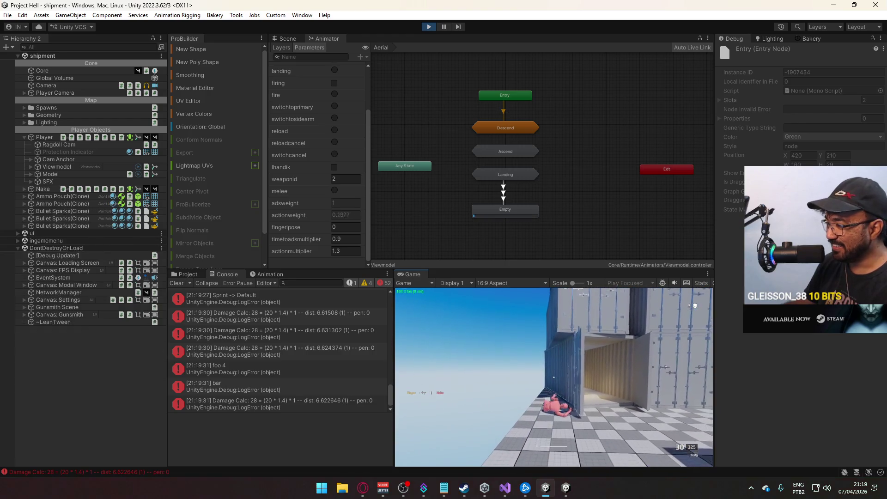
key("w")
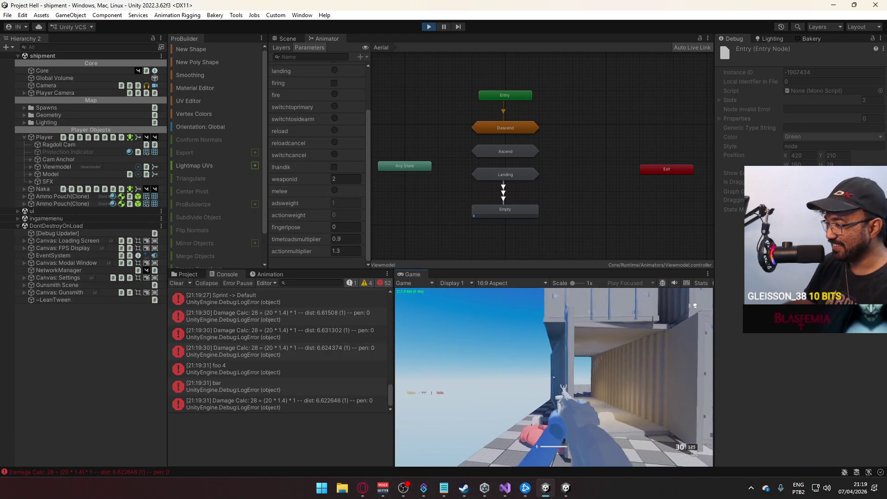
key("w")
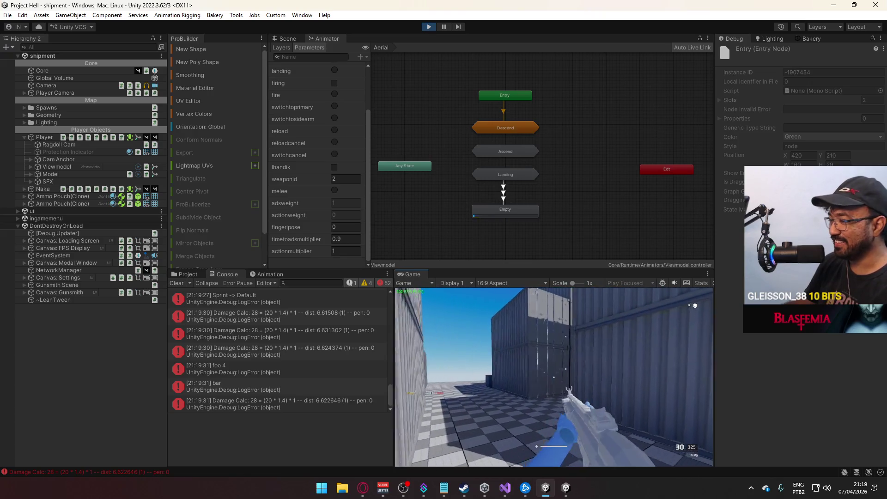
key("1")
key("Escape")
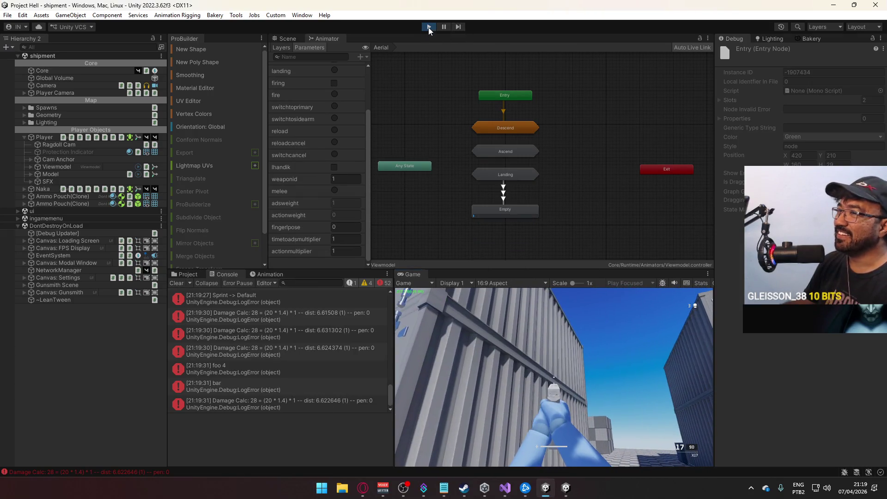
left_click(428, 26)
Step: Inspect the foo 4 error's stack trace in the console, then launch Discord from the system tray
left_click(289, 38)
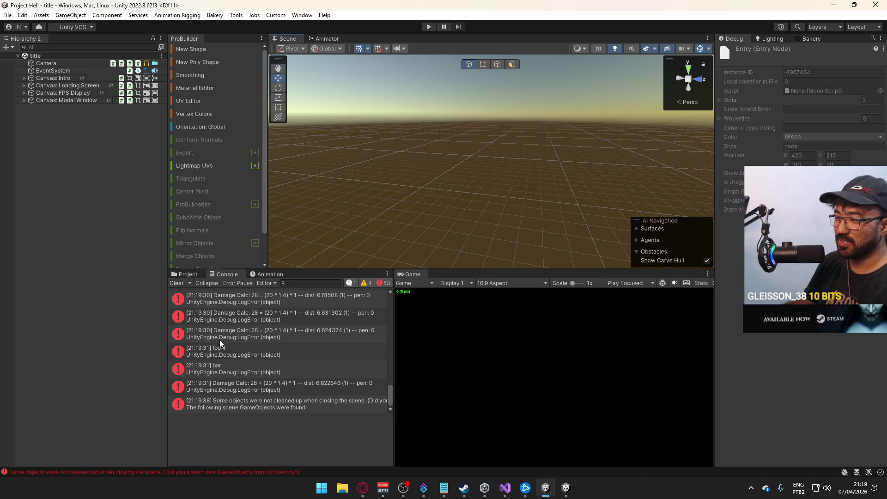
left_click(283, 355)
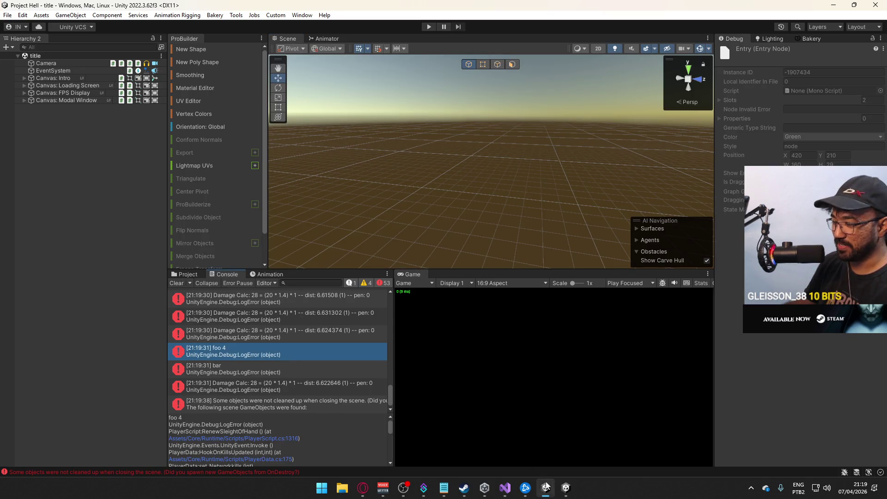
mouse_move(546, 488)
left_click(751, 488)
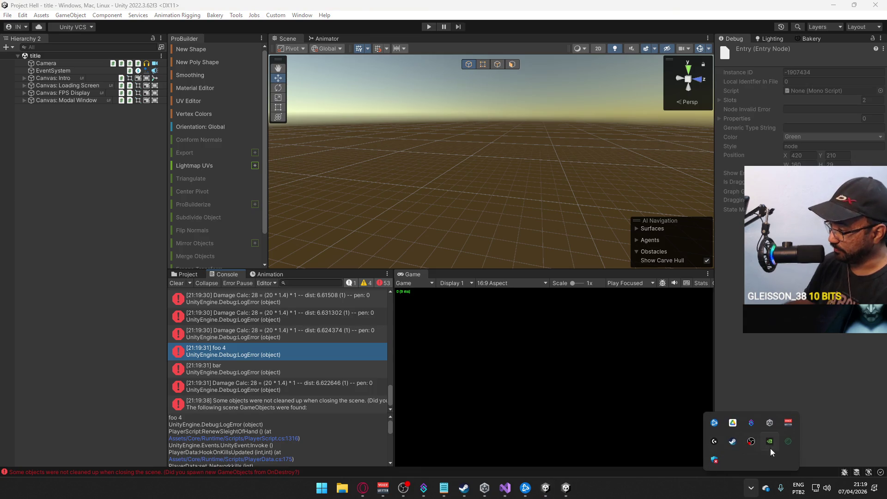
left_click(788, 444)
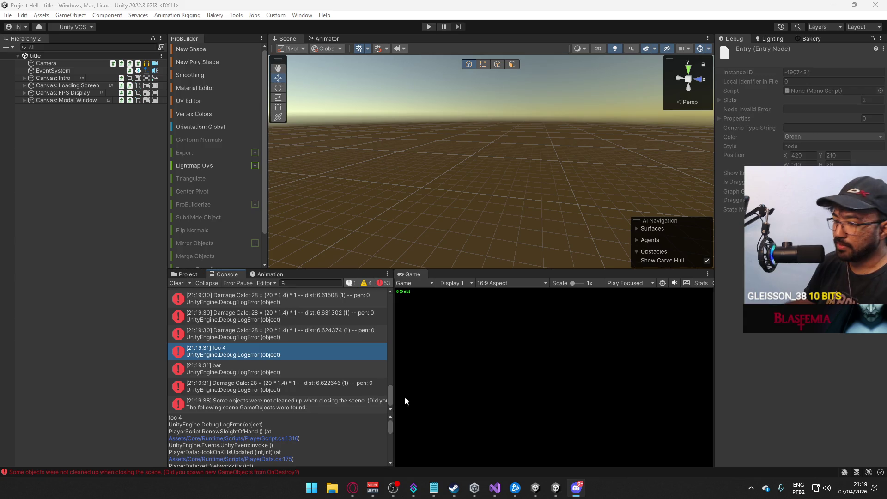
mouse_move(566, 489)
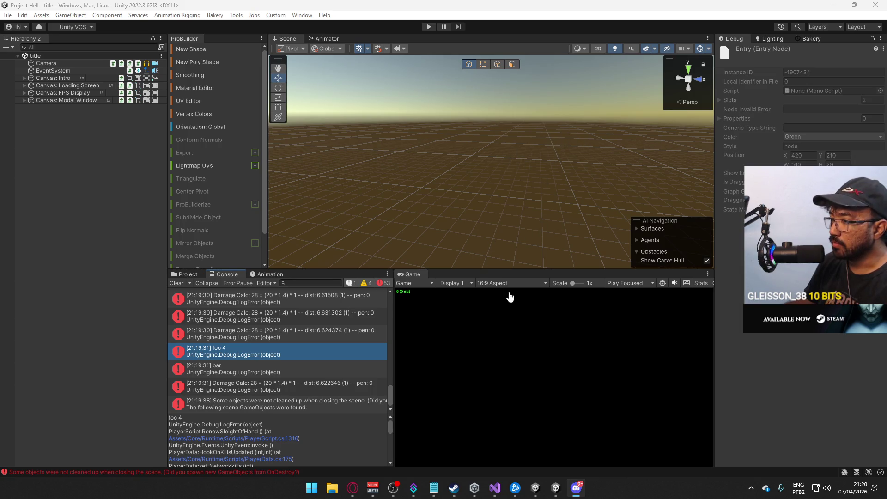
Step: Switch to Discord, close User Settings, and watch the Live channel's stream full screen
key("alt+Tab")
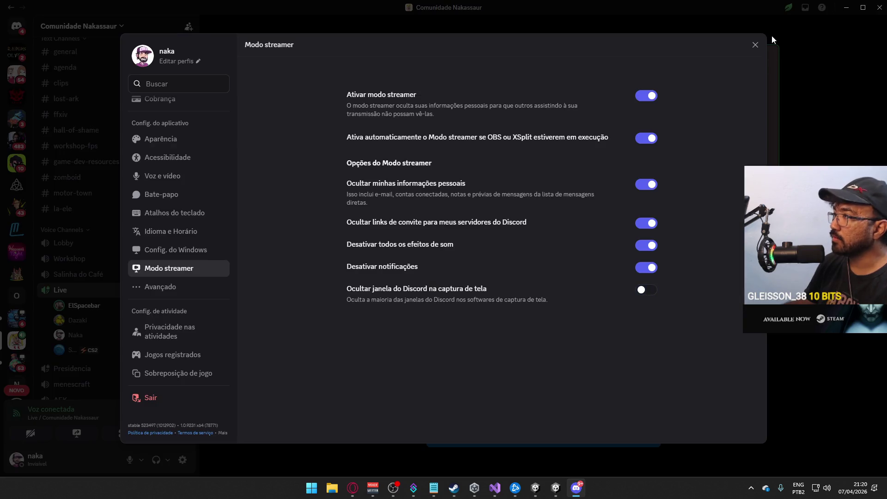
key("Escape")
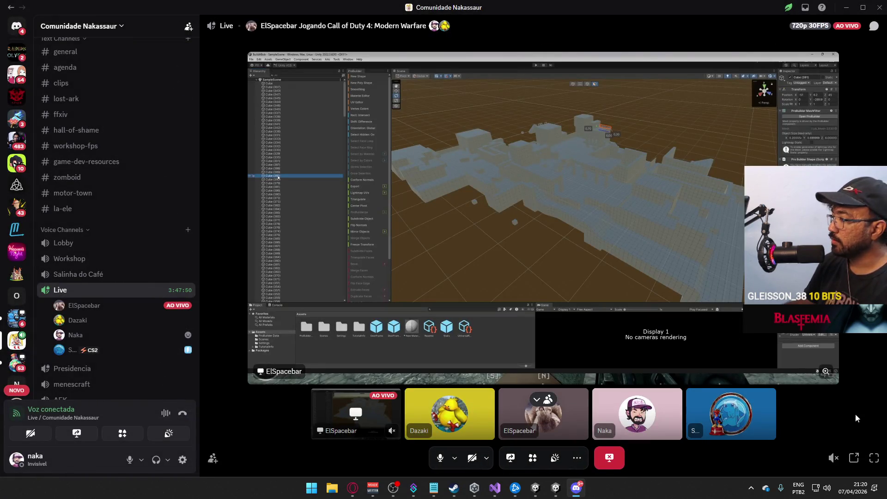
left_click(874, 457)
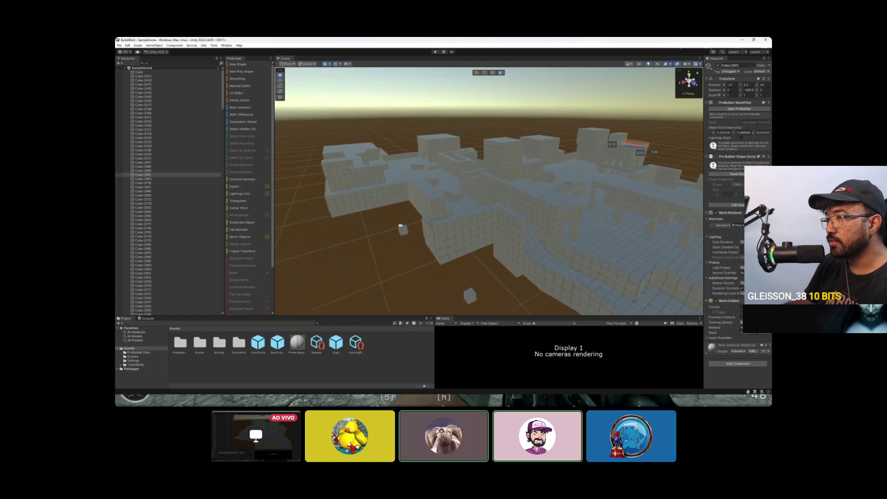
mouse_move(610, 232)
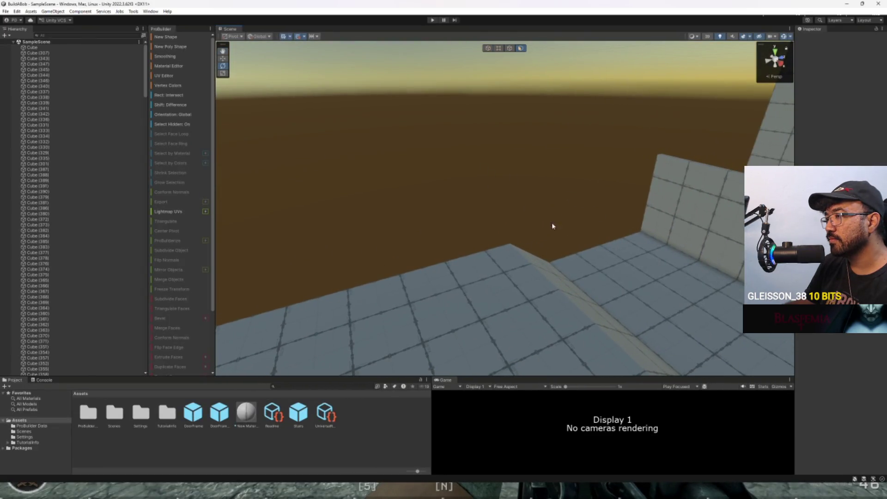
mouse_move(486, 283)
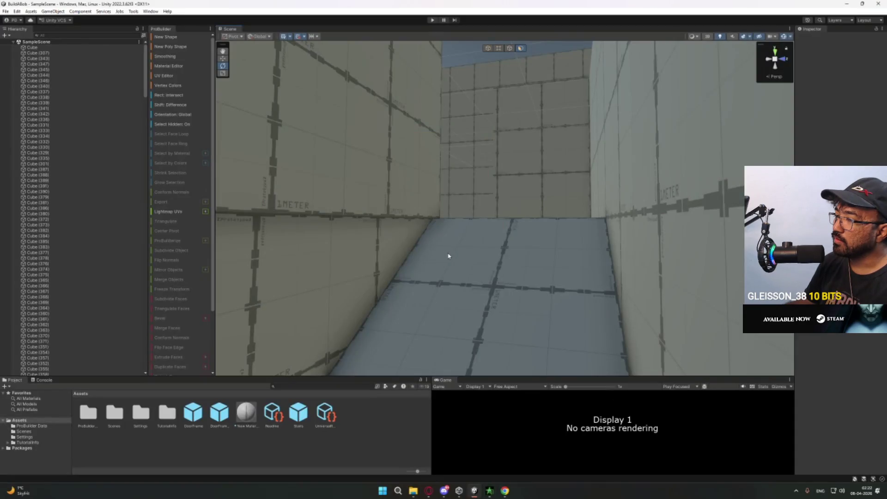
mouse_move(448, 256)
left_mouse_down()
mouse_move(461, 279)
mouse_move(422, 328)
mouse_move(542, 313)
mouse_move(412, 284)
mouse_move(426, 258)
mouse_move(517, 224)
mouse_move(421, 242)
mouse_move(411, 233)
mouse_move(513, 237)
mouse_move(331, 240)
mouse_move(518, 234)
mouse_move(455, 224)
mouse_move(341, 222)
mouse_move(604, 245)
mouse_move(675, 228)
mouse_move(475, 212)
mouse_move(663, 215)
mouse_move(586, 212)
mouse_move(610, 198)
mouse_move(719, 214)
mouse_move(564, 217)
mouse_move(605, 192)
mouse_move(499, 218)
mouse_move(575, 236)
mouse_move(481, 228)
mouse_move(535, 242)
mouse_move(573, 229)
mouse_move(651, 236)
left_mouse_up()
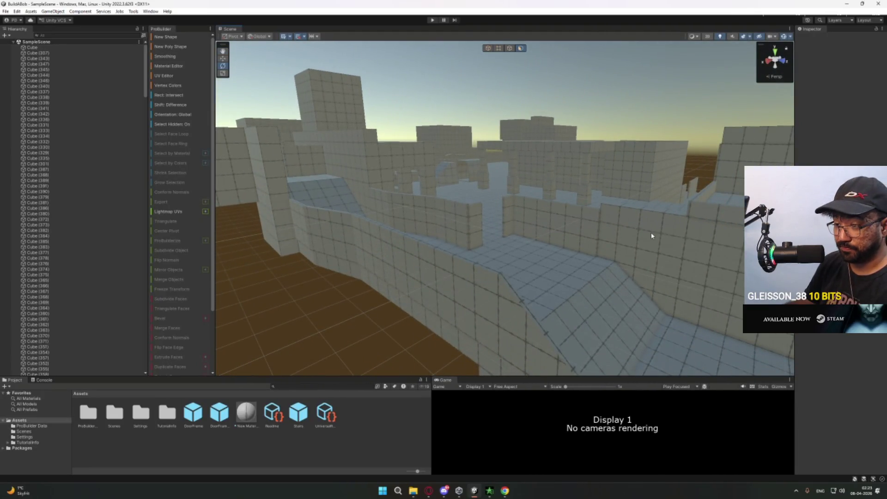
mouse_move(470, 279)
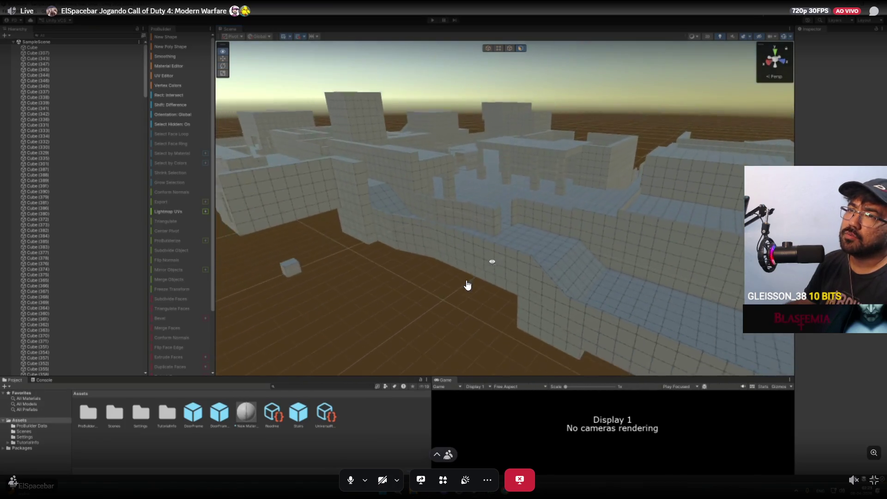
left_click_drag(467, 279, 457, 288)
mouse_move(366, 239)
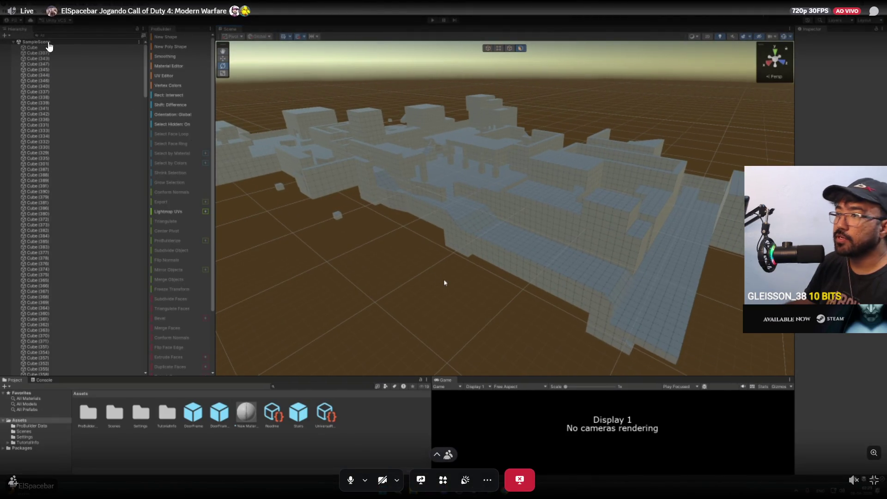
mouse_move(431, 249)
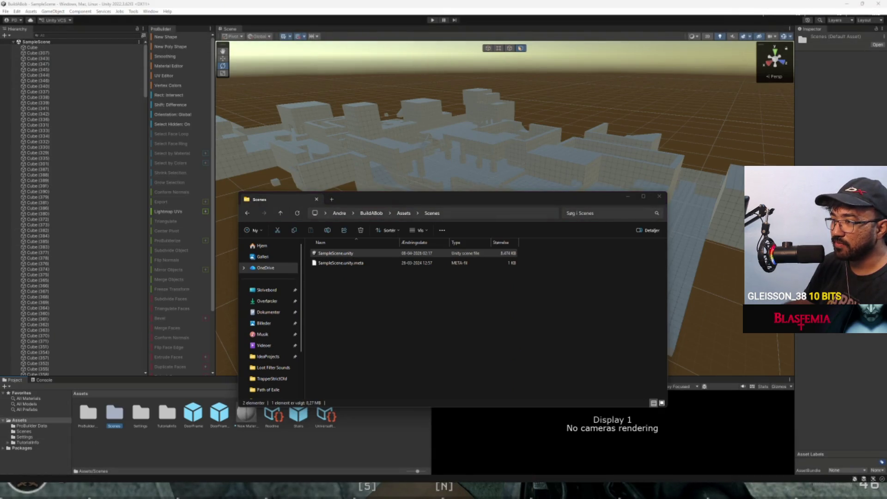
Step: Exit full-screen viewing with the 'Sair da tela cheia' button on the stream player
mouse_move(142, 91)
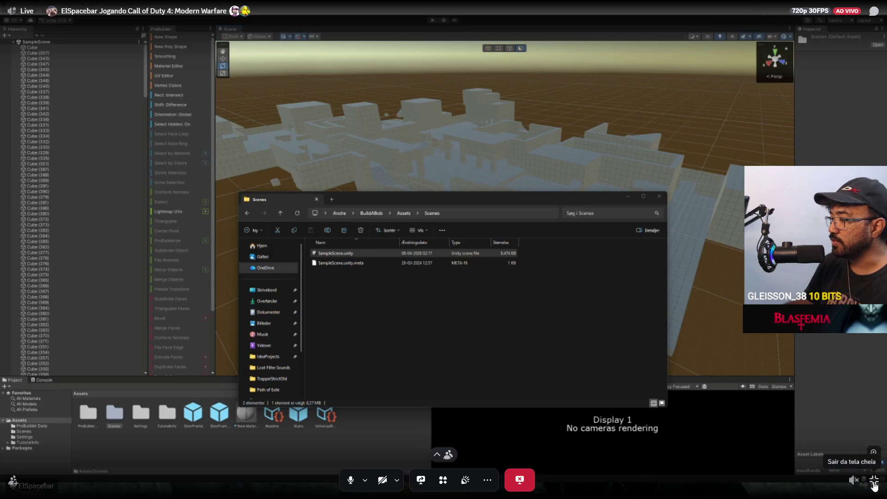
left_click(876, 480)
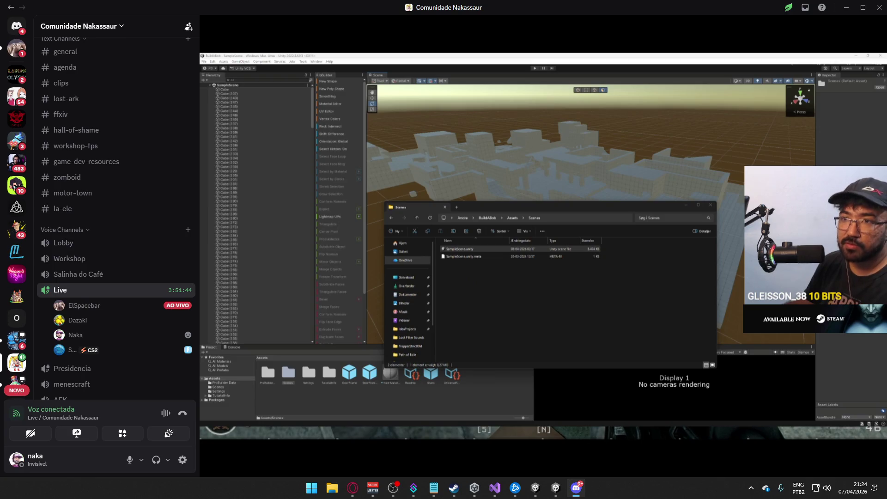
Step: In User Settings > Modo streamer, enable 'Ocultar janela do Discord na captura de tela'
left_click(183, 460)
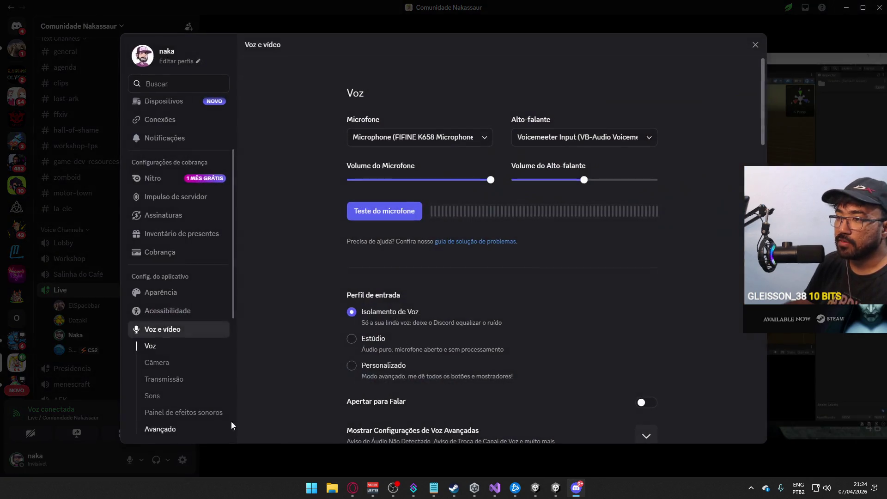
scroll(188, 339, "down", 5)
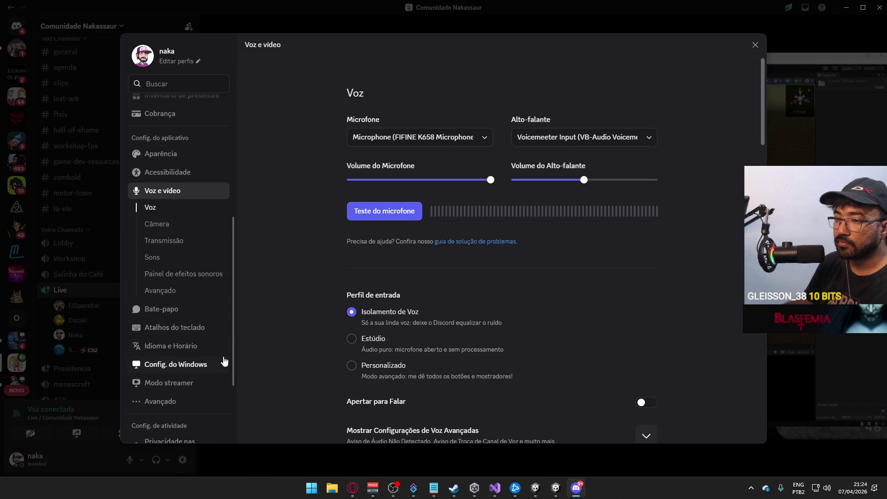
scroll(188, 341, "up", 8)
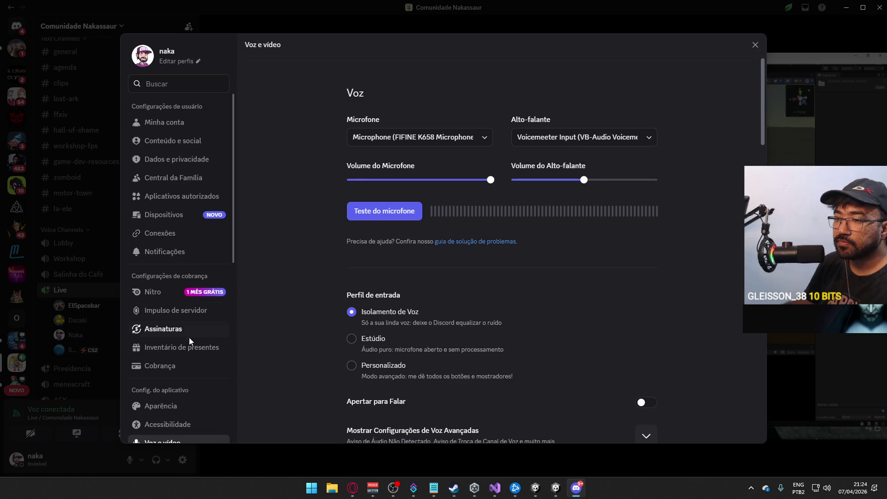
scroll(180, 379, "down", 3)
scroll(188, 385, "down", 1)
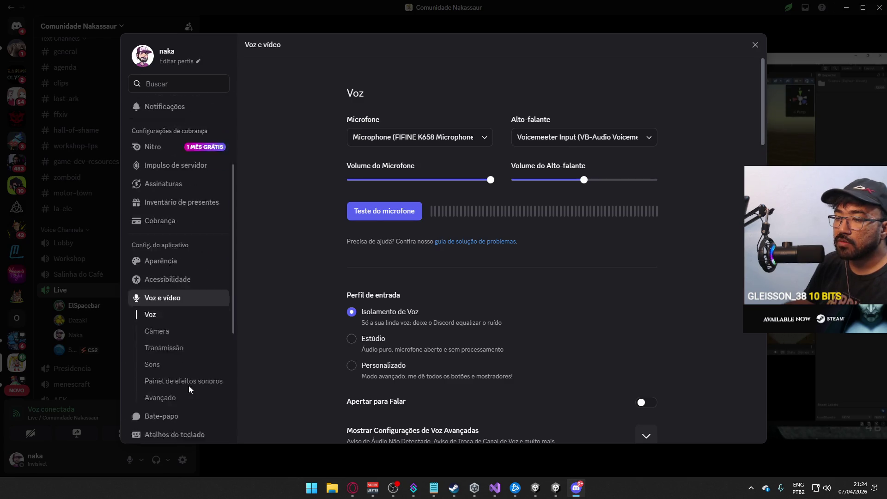
scroll(189, 386, "up", 3)
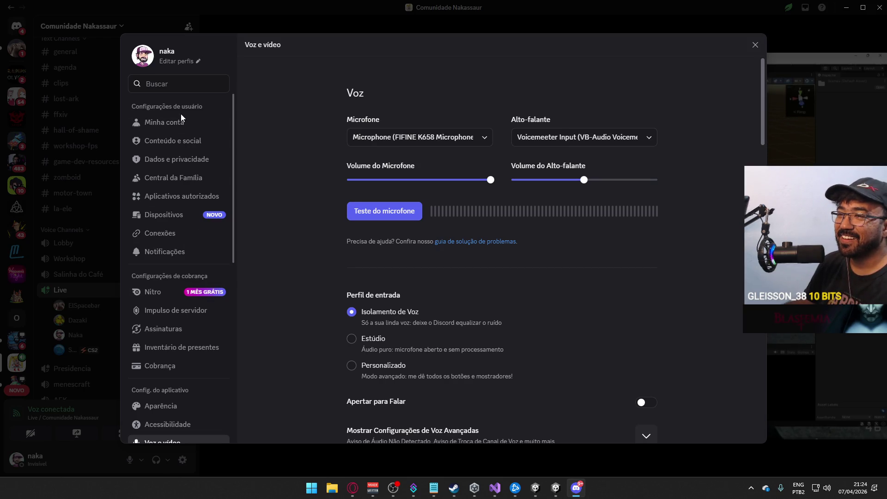
scroll(204, 274, "down", 3)
scroll(204, 274, "down", 6)
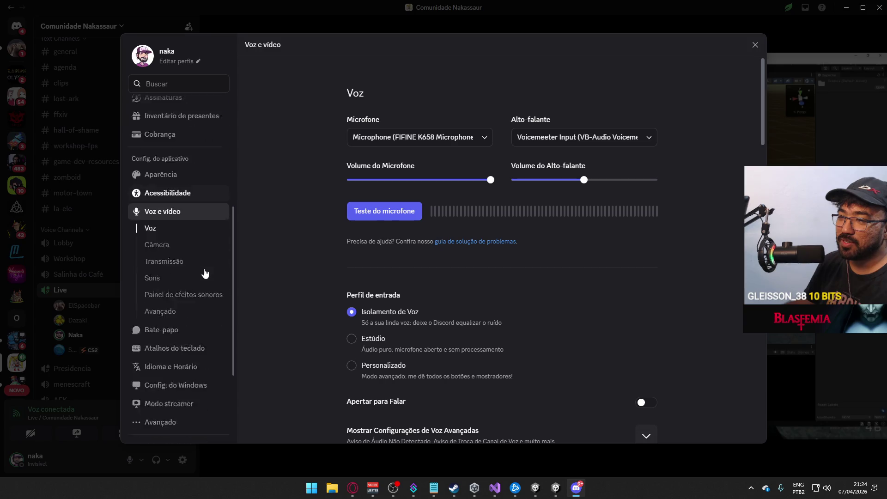
left_click(189, 340)
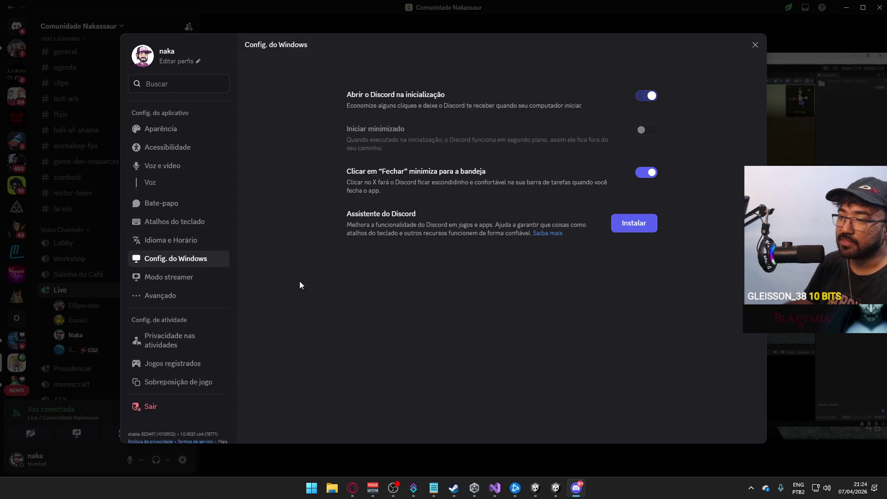
left_click(168, 268)
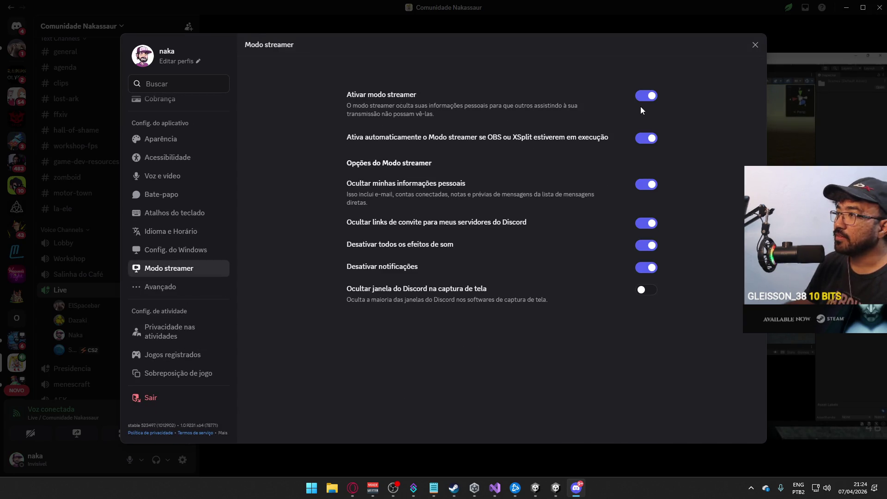
left_click(645, 291)
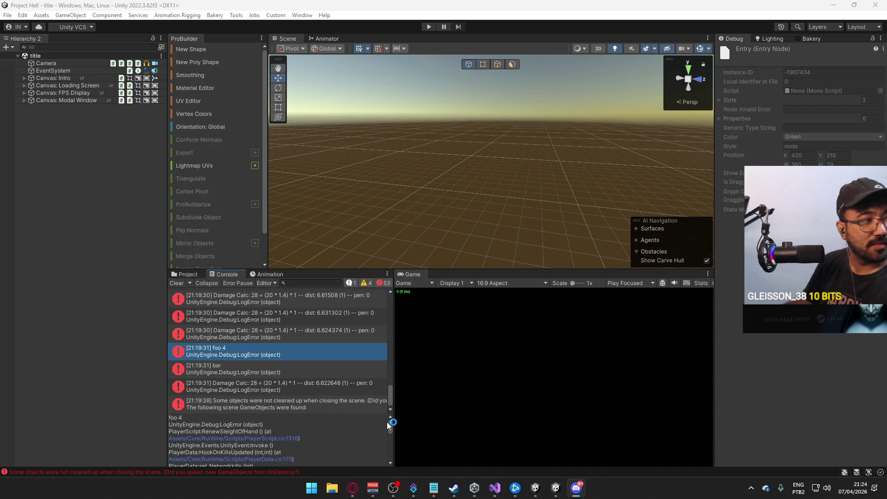
left_click(352, 488)
mouse_move(422, 494)
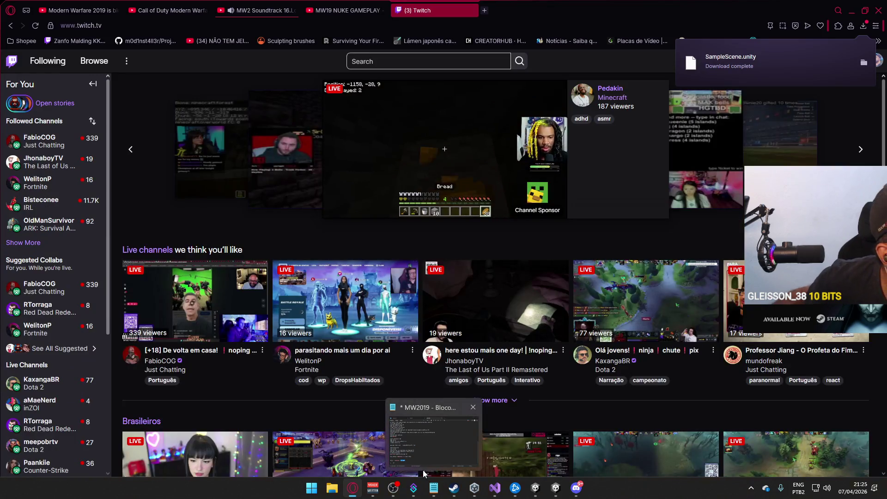
mouse_move(395, 495)
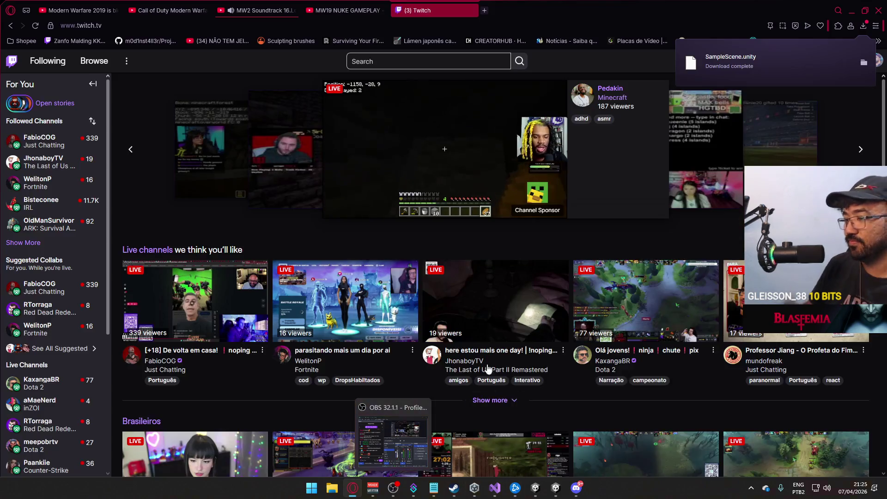
left_click(354, 489)
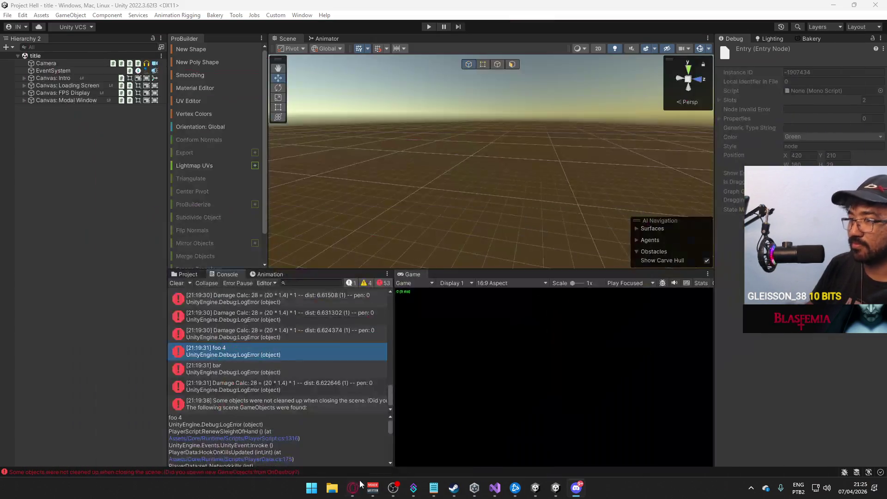
mouse_move(371, 483)
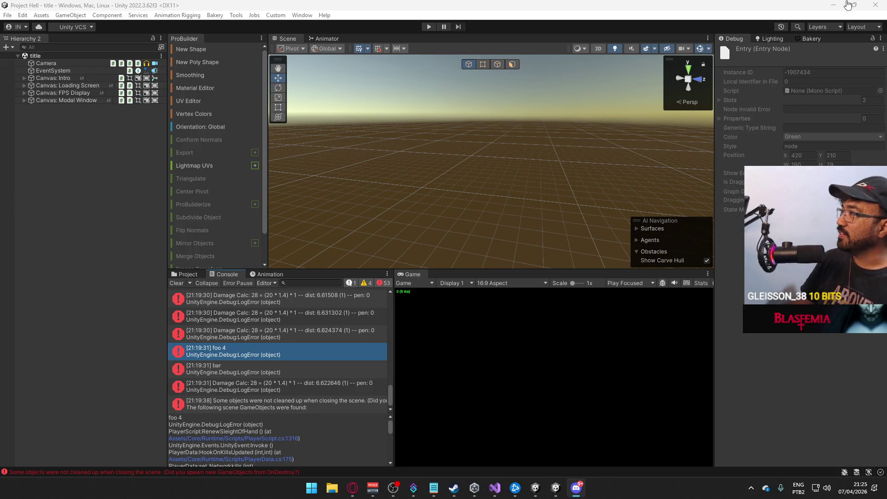
left_click(841, 17)
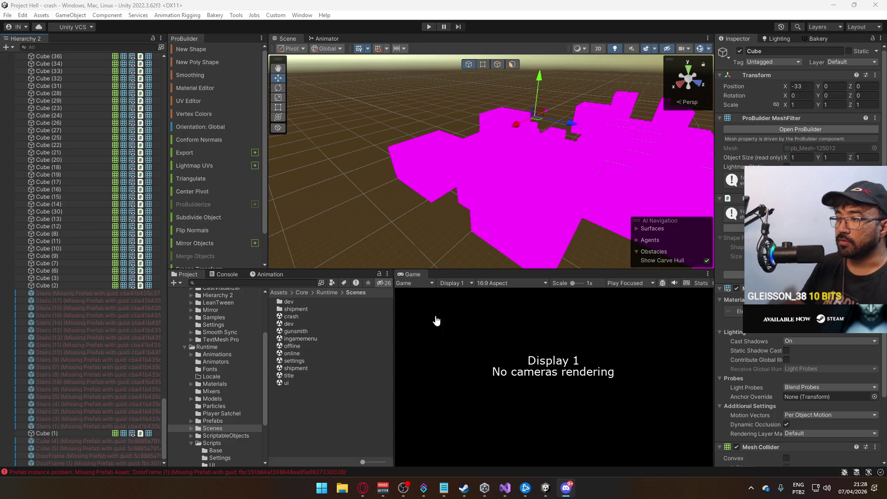
Step: Return focus to the Unity editor showing the crash scene's magenta blockout
left_click(475, 319)
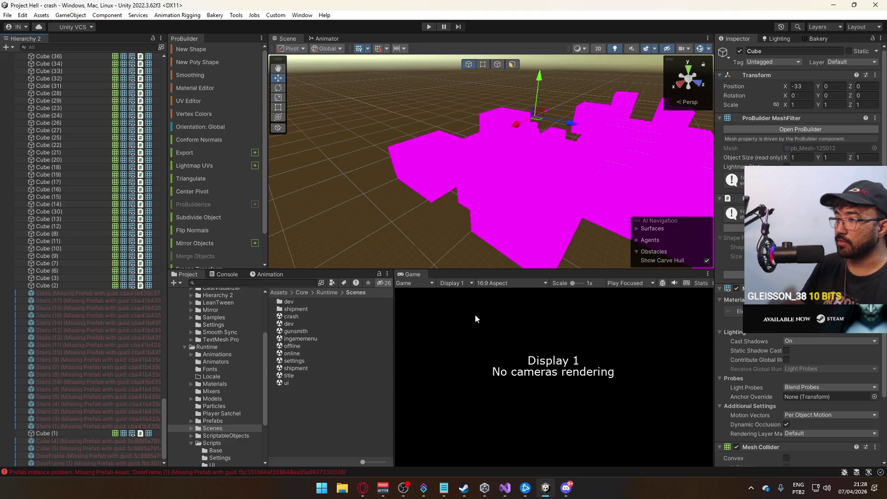
Step: Select a Stairs (Missing Prefab) object, frame it in the Scene view, and switch away from Unity
left_click(83, 292)
key("f")
key("alt+Tab")
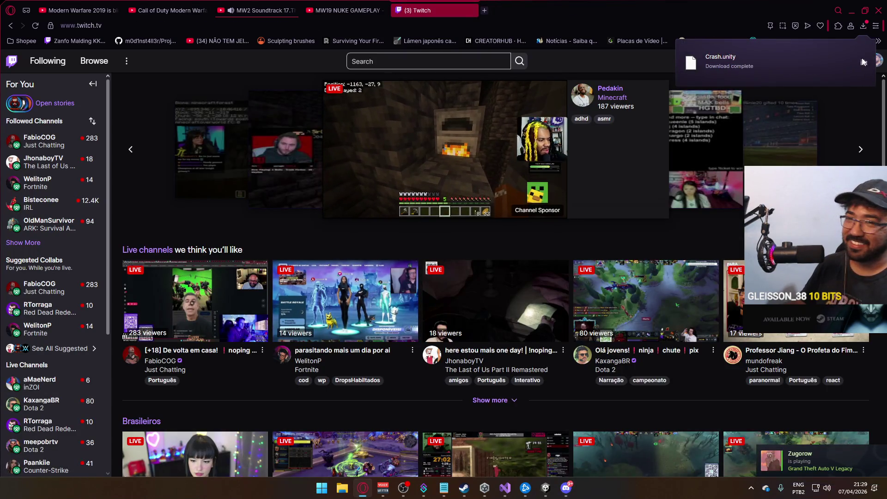
Step: Once Crash.unity has downloaded, select the DoorFrame (1) object back in Unity
mouse_move(51, 287)
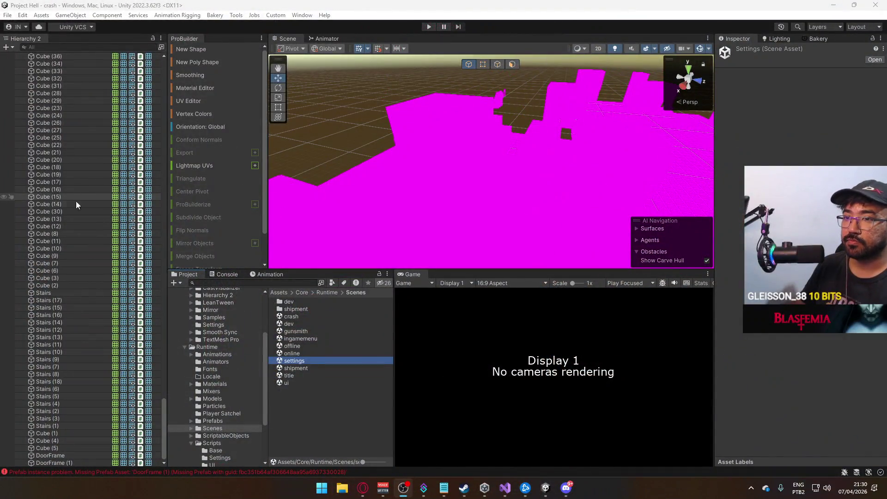
left_click(79, 463)
Step: Select all scene objects, assign the Grid Checkers material, and orbit to check the retextured cubes
mouse_move(161, 426)
left_mouse_down()
mouse_move(172, 392)
mouse_move(152, 124)
left_mouse_up()
key("ctrl+a")
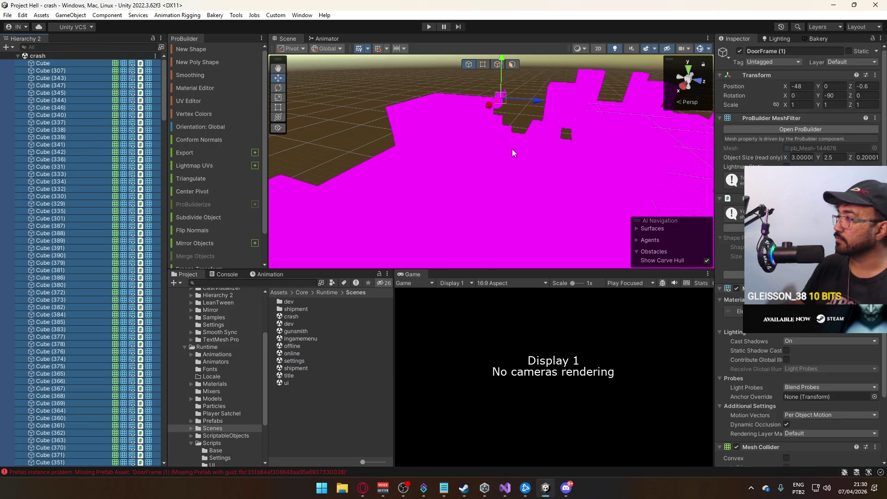
left_click(874, 311)
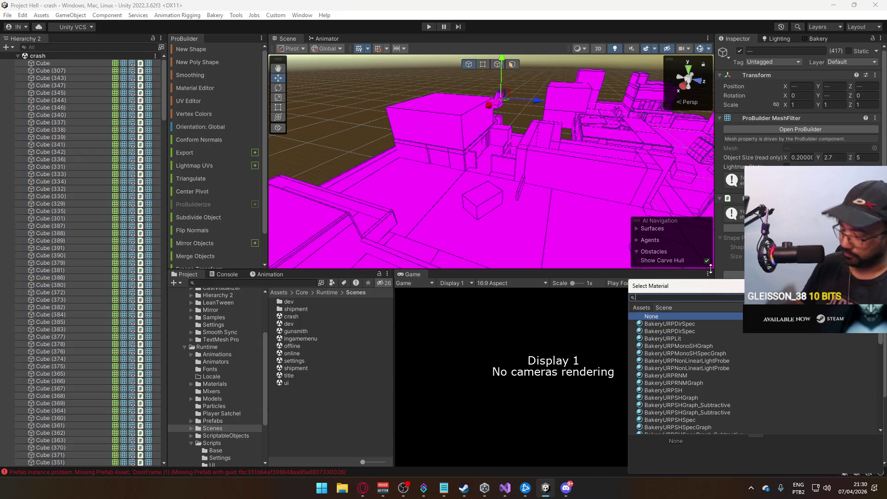
type("gri")
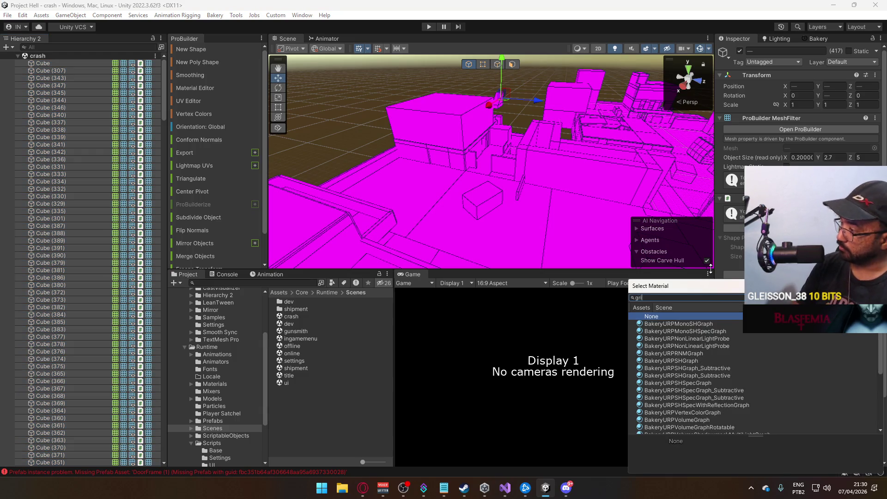
double_click(679, 324)
mouse_move(500, 194)
left_mouse_down()
mouse_move(402, 192)
mouse_move(561, 196)
left_mouse_up()
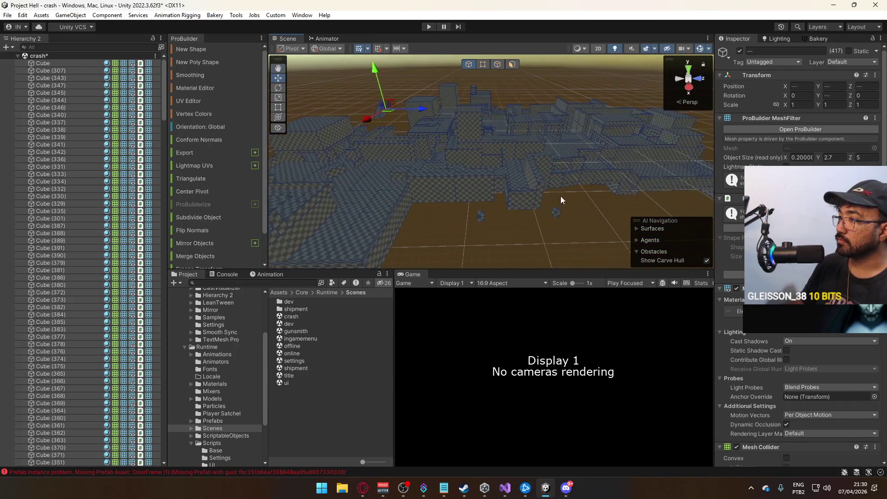
left_click(543, 218)
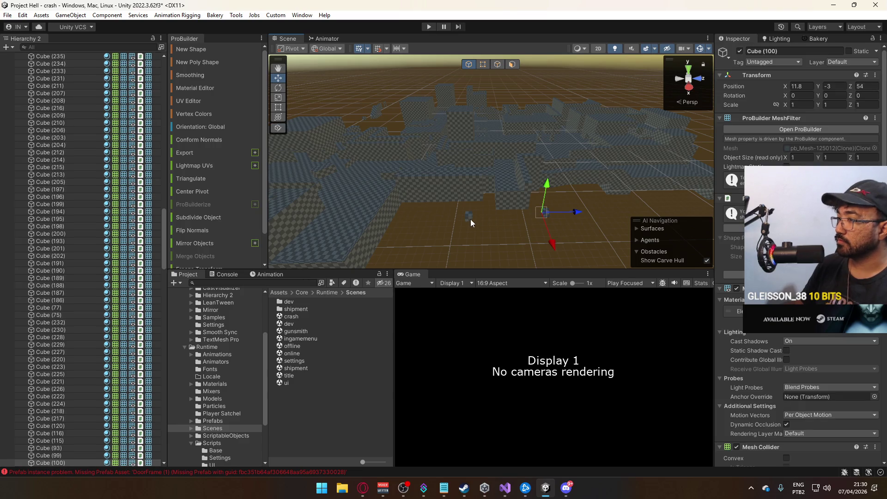
left_click(470, 219)
mouse_move(559, 227)
left_mouse_down()
mouse_move(631, 204)
mouse_move(614, 192)
mouse_move(425, 198)
mouse_move(281, 235)
mouse_move(174, 230)
mouse_move(279, 218)
left_mouse_up()
left_click_drag(164, 232, 165, 84)
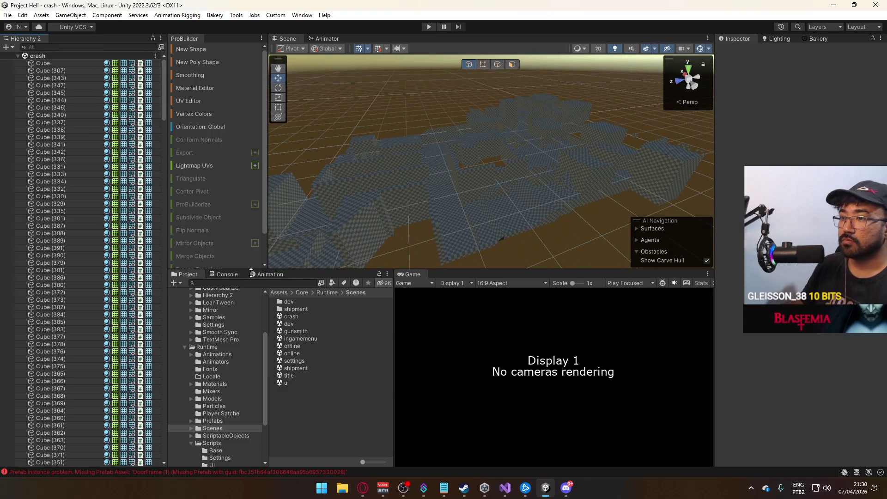
Step: Open the shipment scene and select the Core through Player Camera objects
double_click(296, 368)
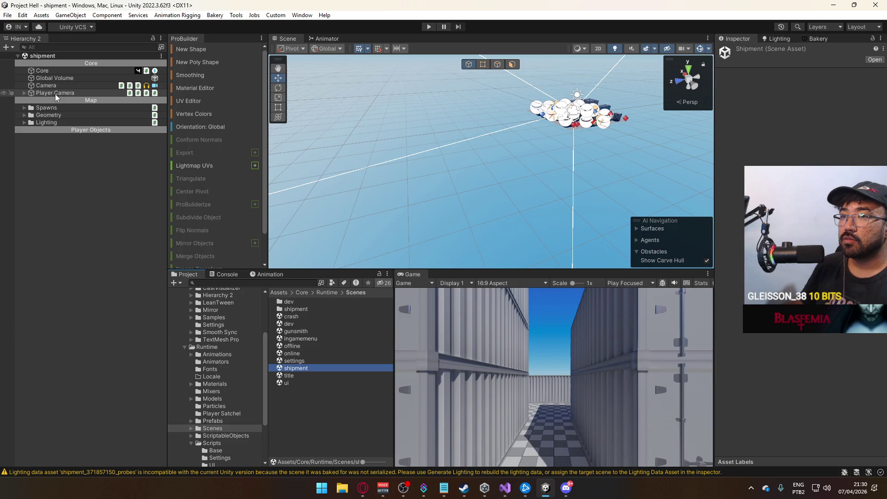
left_click(56, 93)
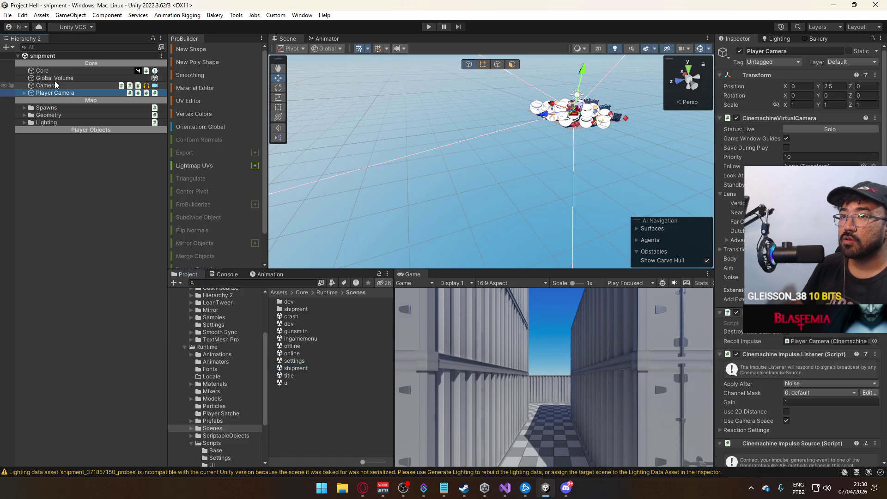
left_click(53, 72, "shift")
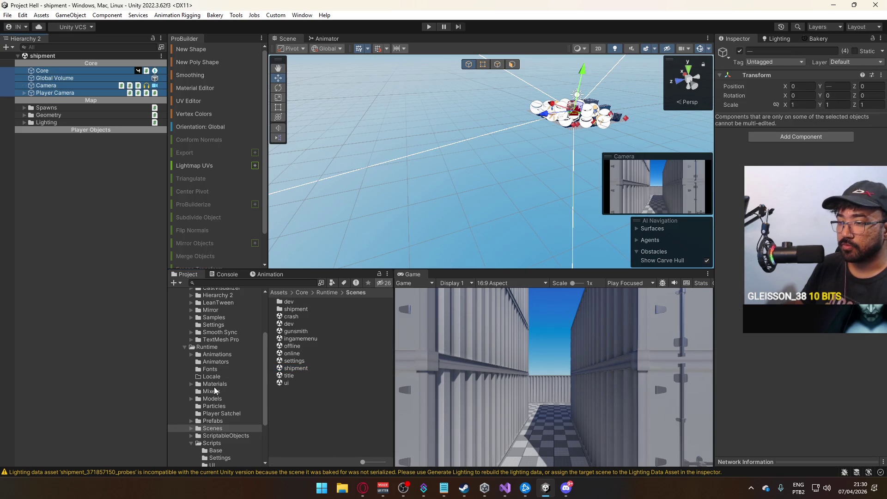
Step: Create a new folder named Core inside the Prefabs folder
left_click(217, 420)
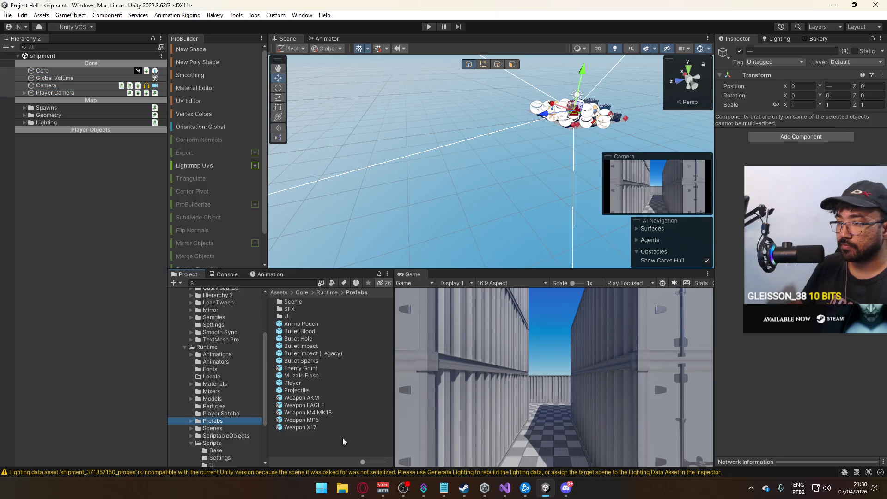
right_click(343, 438)
mouse_move(407, 172)
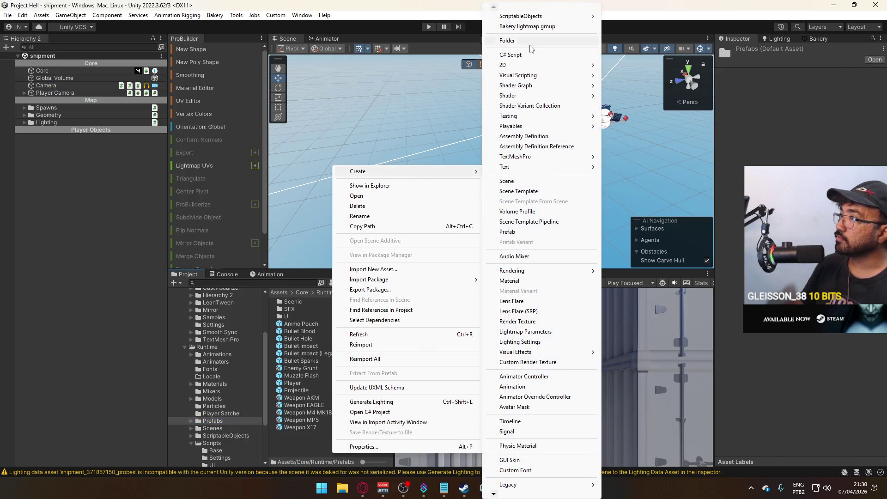
left_click(530, 46)
type("Core")
key("Return")
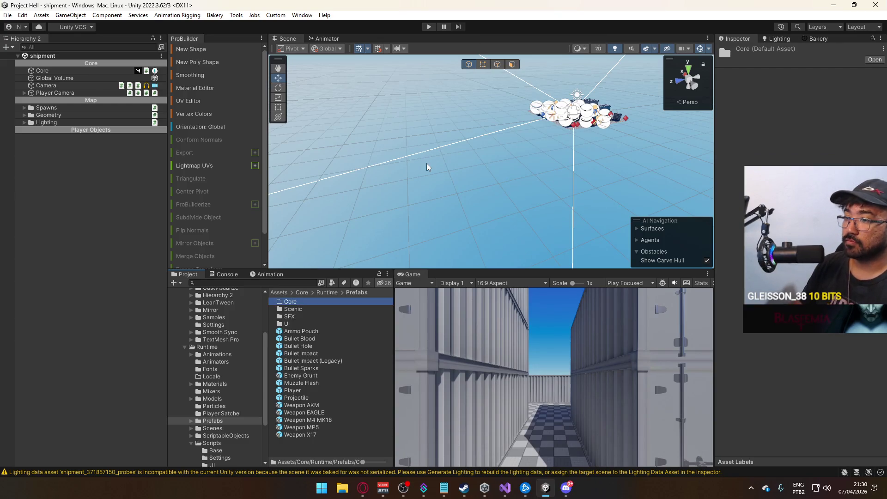
Step: Save Core, Global Volume, Camera and Player Camera as prefabs in Prefabs/Core, then save shipment
left_click(60, 92)
left_click(55, 70, "shift")
left_click_drag(57, 68, 305, 303)
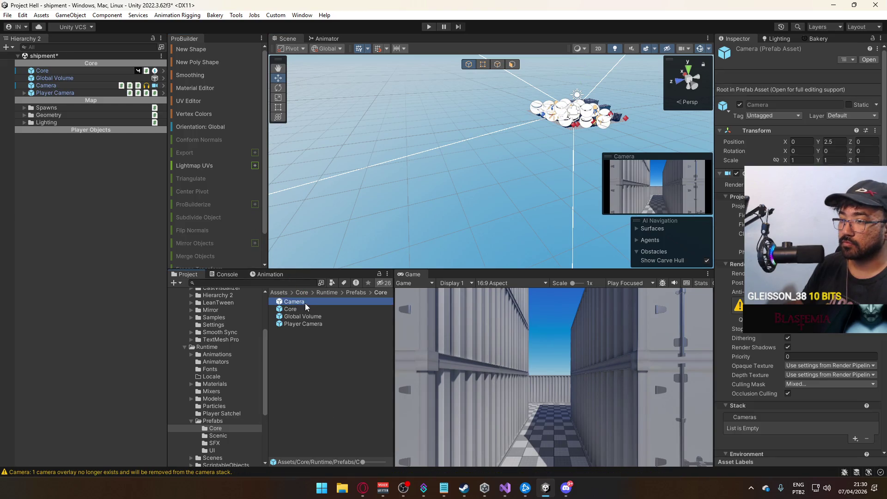
left_click(60, 78)
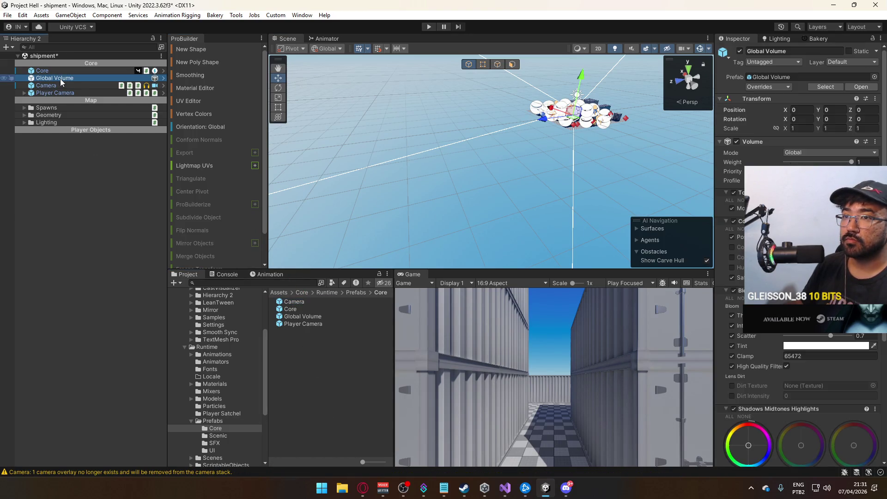
key("ctrl+s")
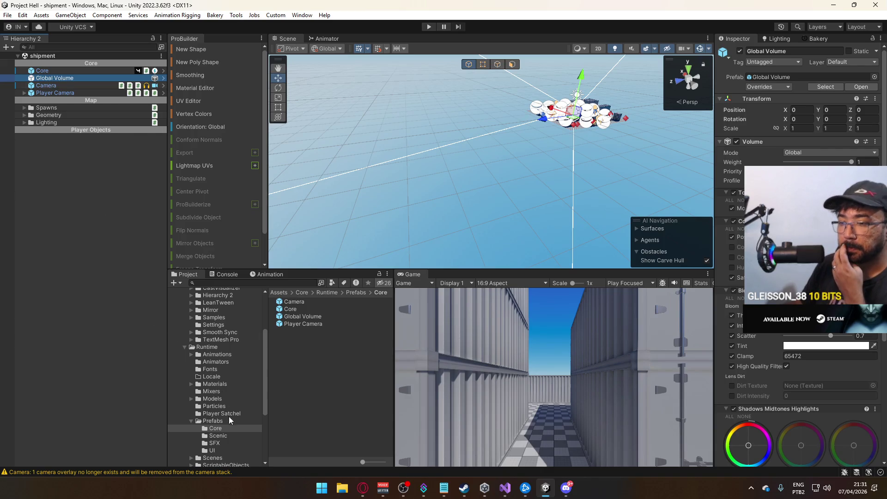
Step: Open the crash scene additively alongside shipment from the Scenes folder
scroll(228, 407, "down", 3)
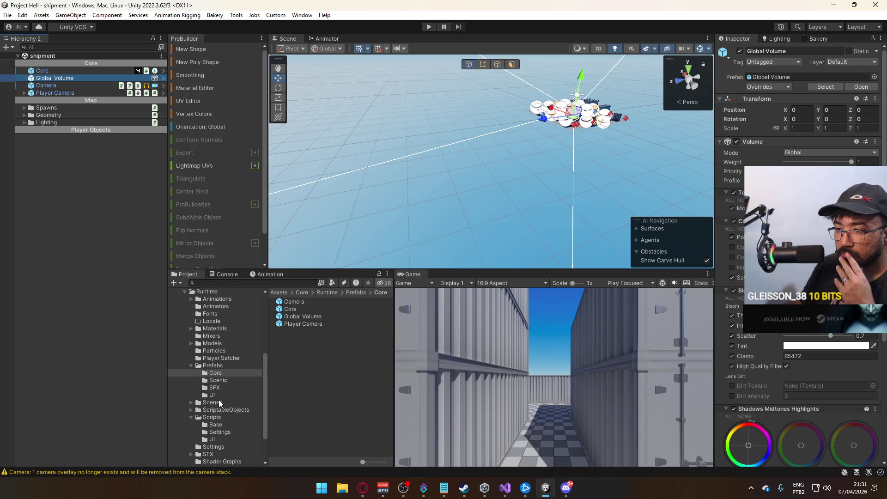
left_click(220, 404)
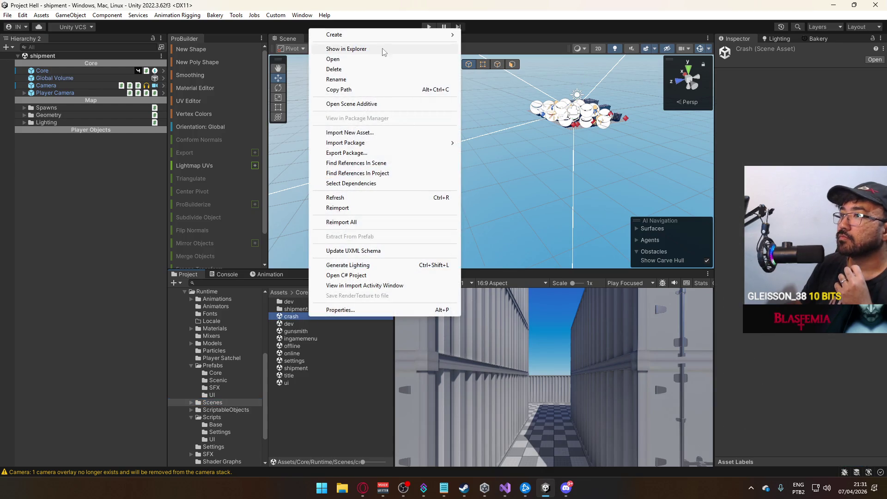
left_click(352, 104)
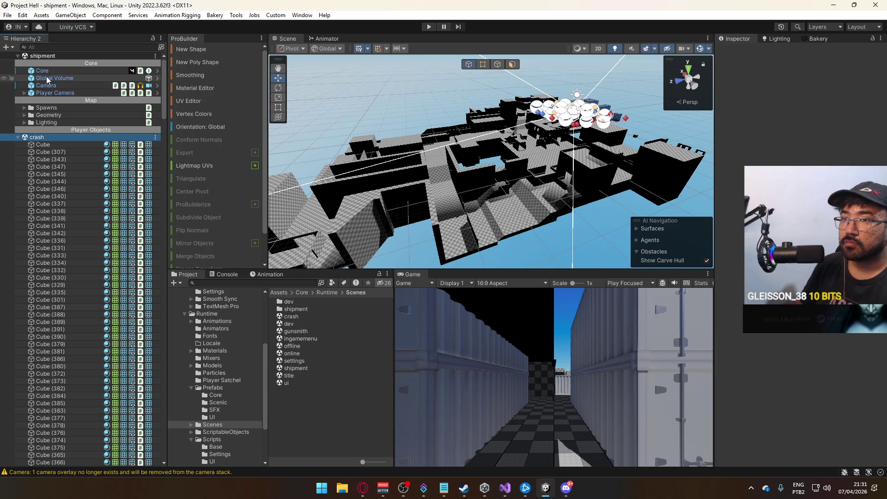
Step: Move shipment's Core through Player Objects groups into the crash scene
left_click(49, 91)
left_click(51, 70, "shift")
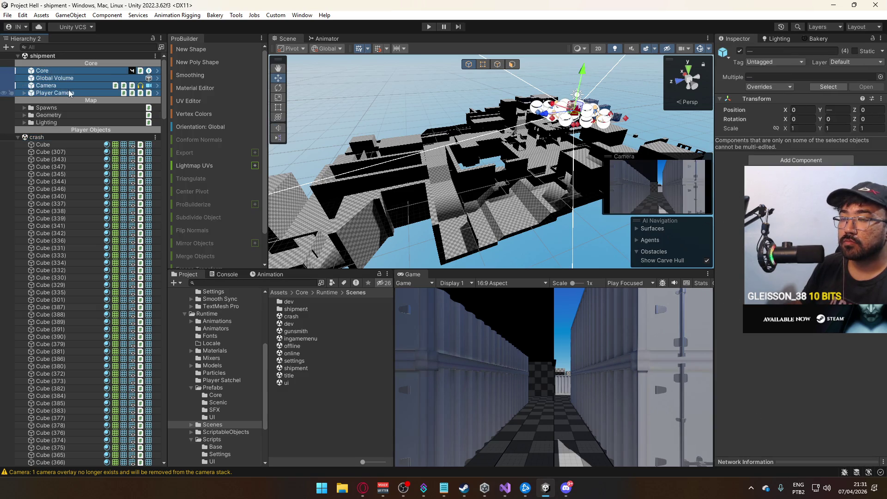
left_click(82, 63)
left_click(57, 128, "shift")
mouse_move(58, 128)
left_mouse_down()
mouse_move(65, 129)
mouse_move(59, 140)
left_mouse_up()
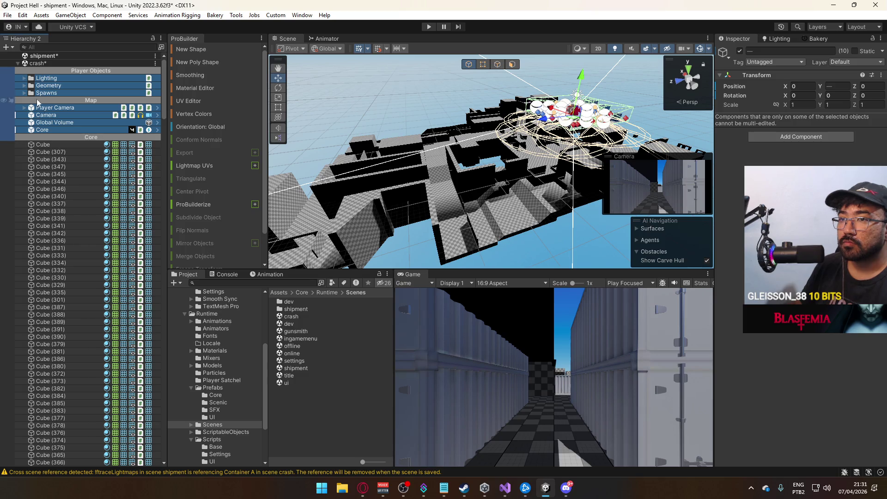
right_click(53, 58)
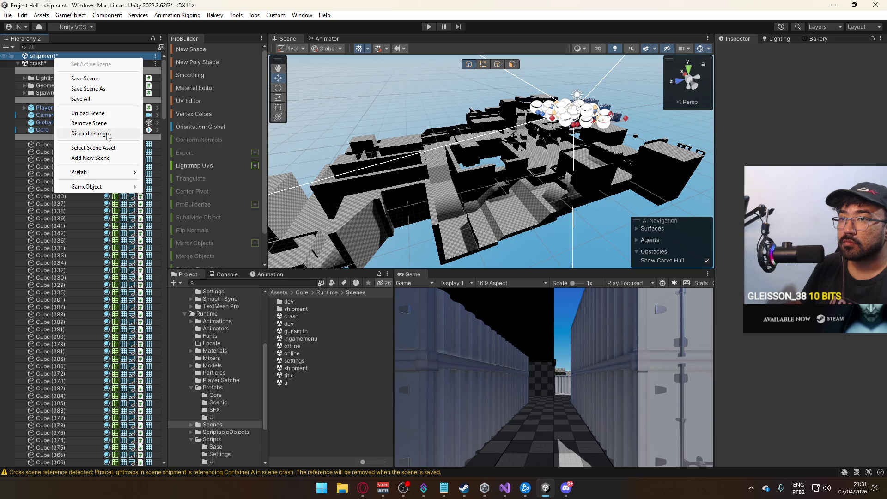
left_click(91, 133)
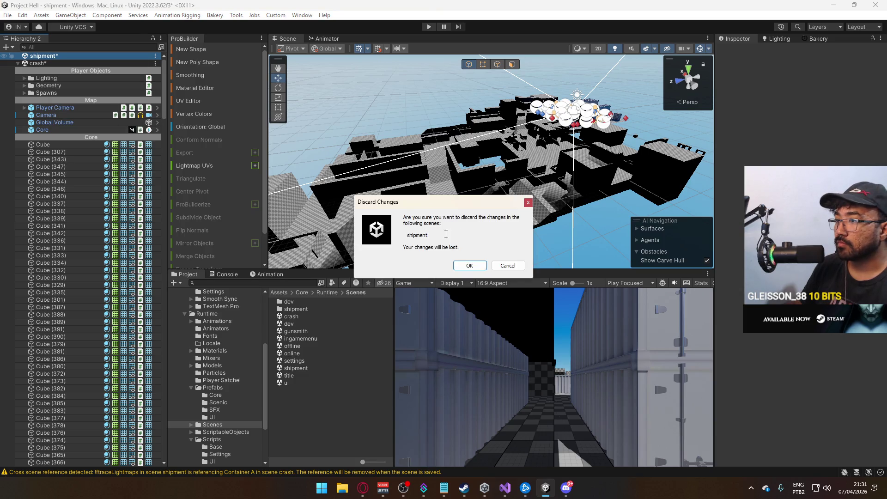
left_click(469, 266)
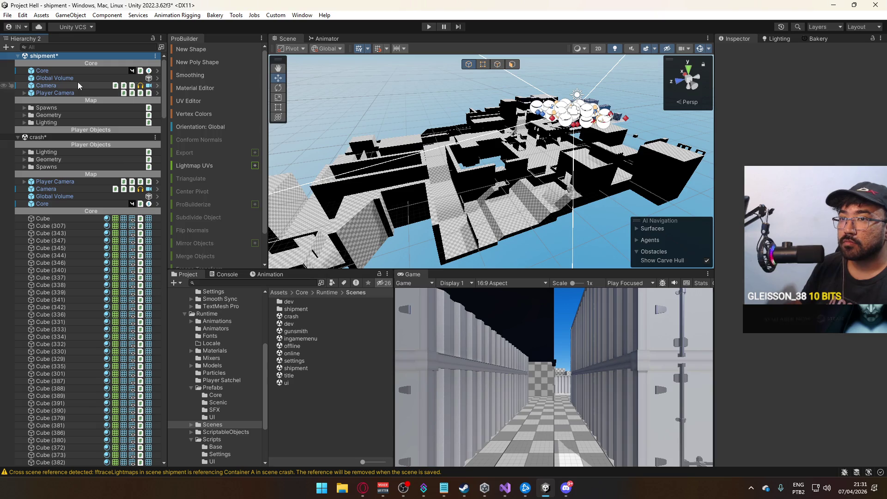
right_click(55, 55)
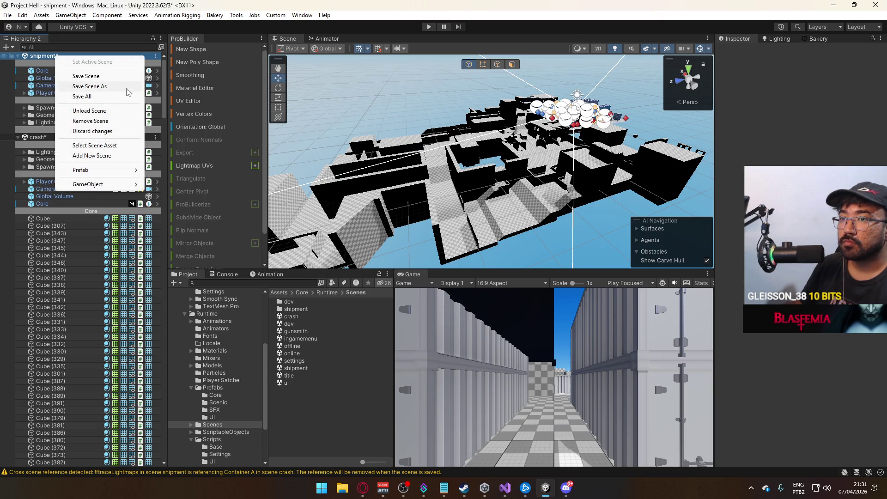
left_click(105, 112)
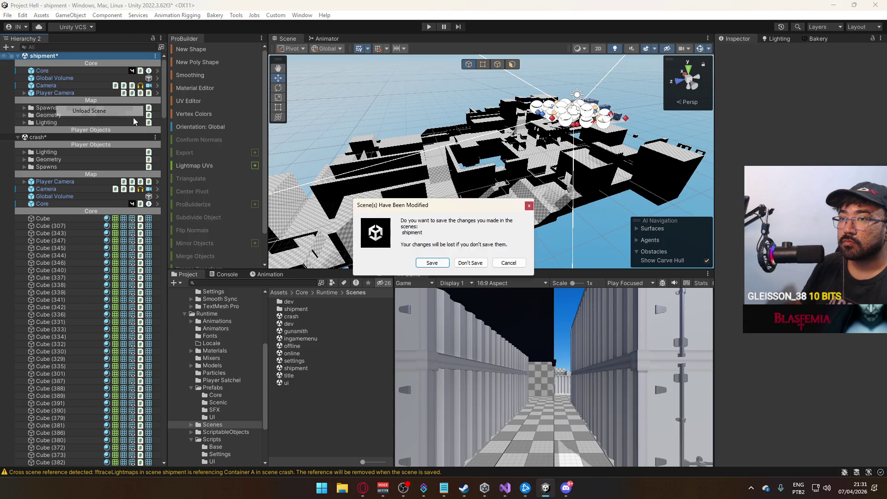
left_click(471, 265)
left_click(66, 64)
left_click(67, 70)
left_click(61, 85)
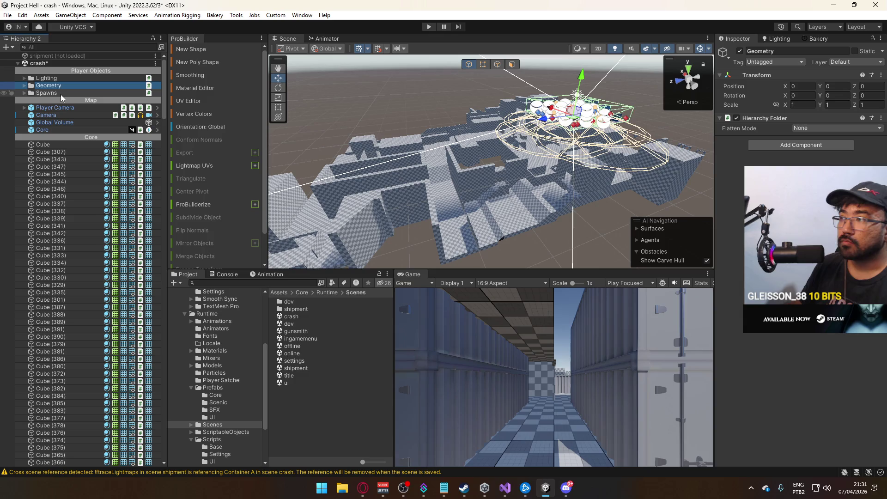
left_click(60, 94)
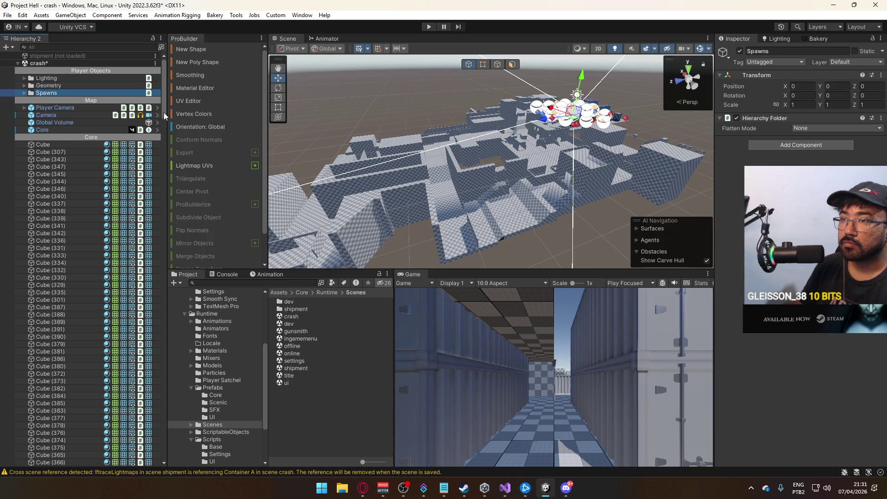
scroll(153, 419, "down", 20)
scroll(154, 420, "up", 10)
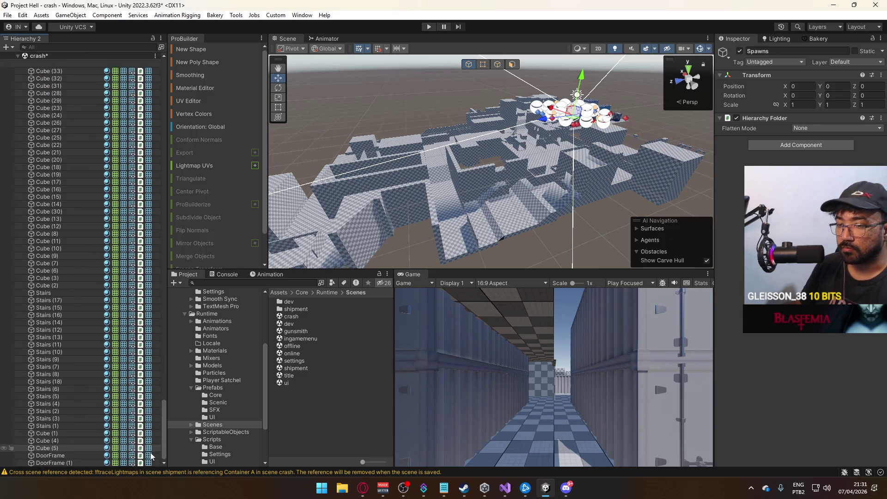
scroll(139, 324, "up", 10)
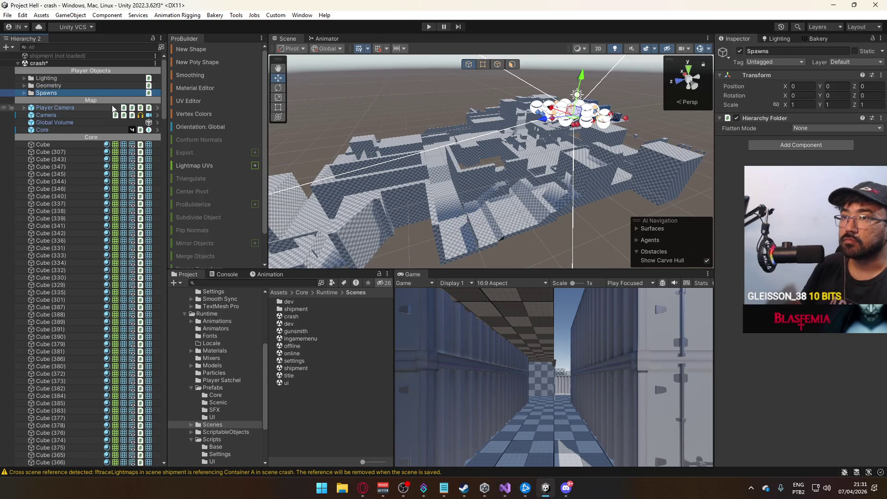
left_click(51, 66)
key("ctrl+s")
left_click_drag(443, 165, 490, 171)
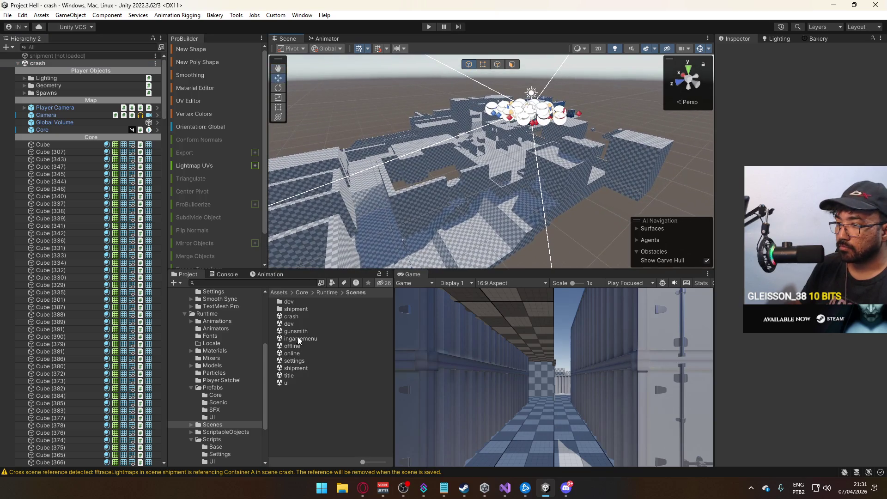
double_click(298, 318)
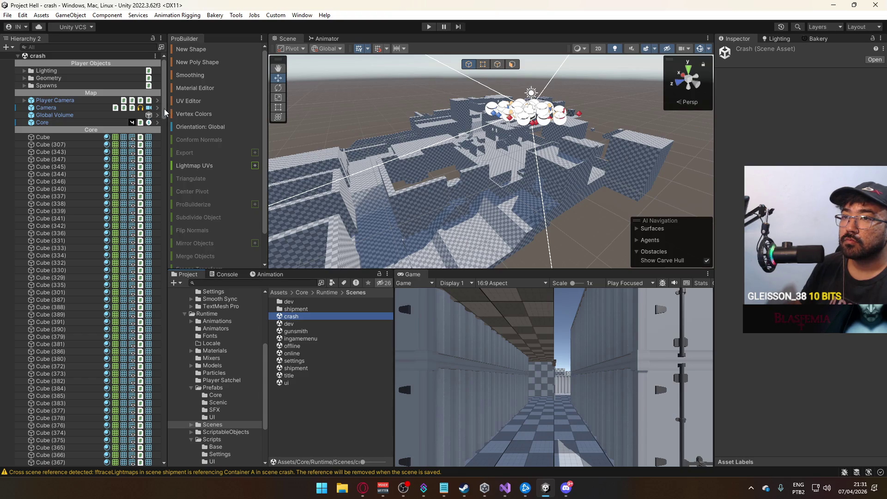
left_click(49, 78)
key("Delete")
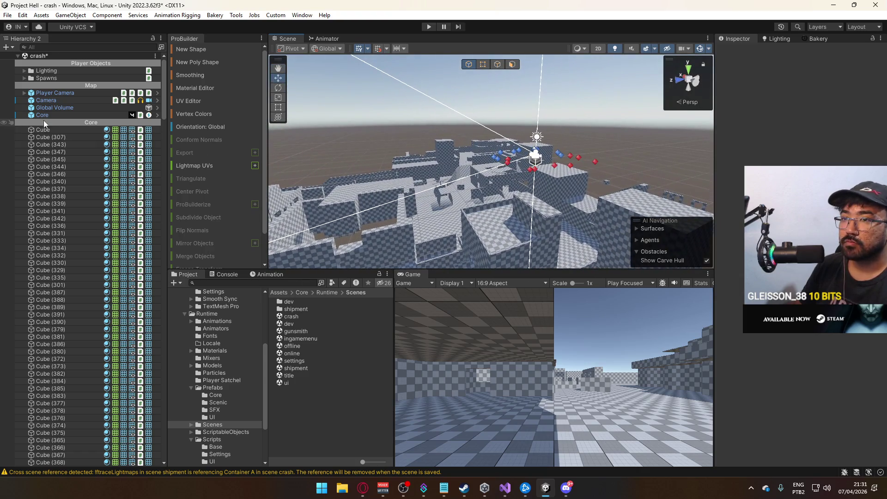
Step: Delete Spawn Blue 2 through Spawn Red 9, keeping only Spawn Blue 1 and Spawn Red 1
left_click(24, 78)
left_click(59, 93)
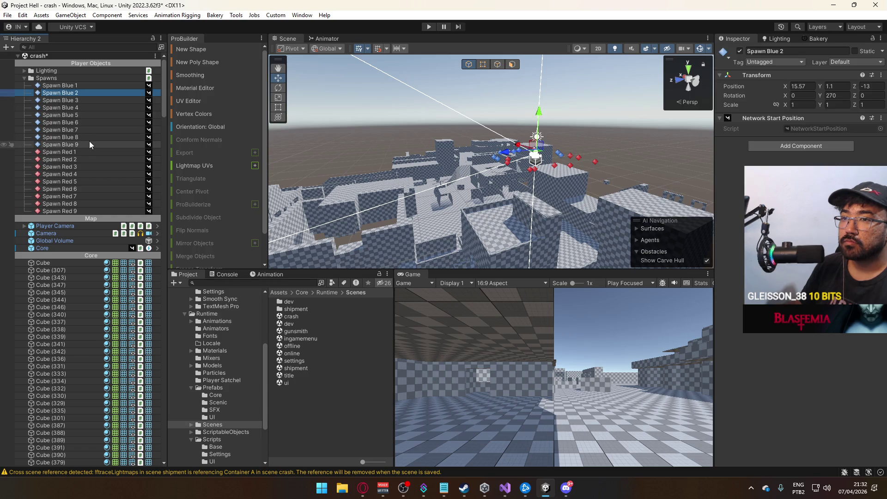
left_click(85, 142, "shift")
left_click(80, 157, "ctrl")
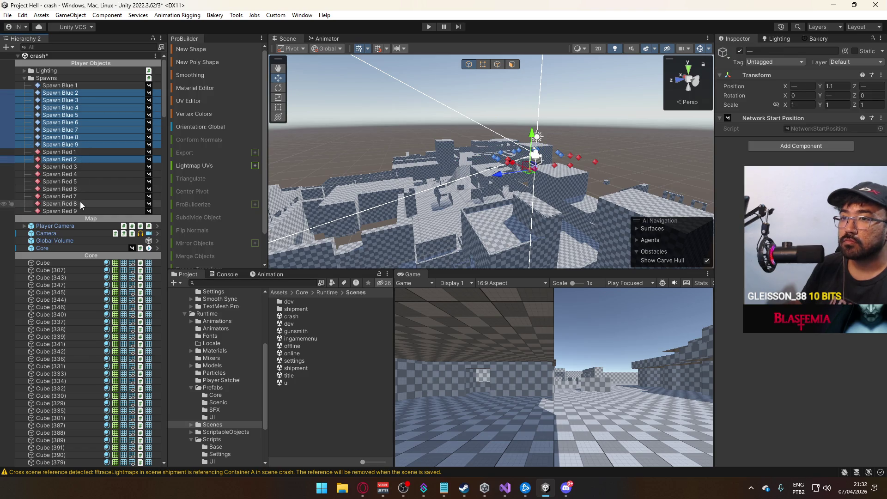
left_click(79, 209, "shift")
key("Delete")
left_click(76, 87)
mouse_move(480, 134)
left_mouse_down()
mouse_move(516, 147)
mouse_move(505, 189)
left_mouse_up()
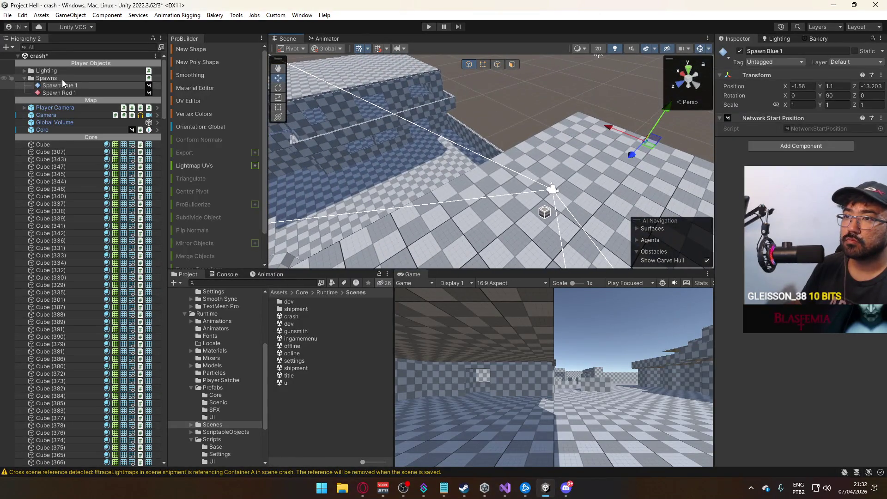
mouse_move(467, 132)
left_mouse_down()
mouse_move(497, 159)
mouse_move(566, 181)
left_mouse_up()
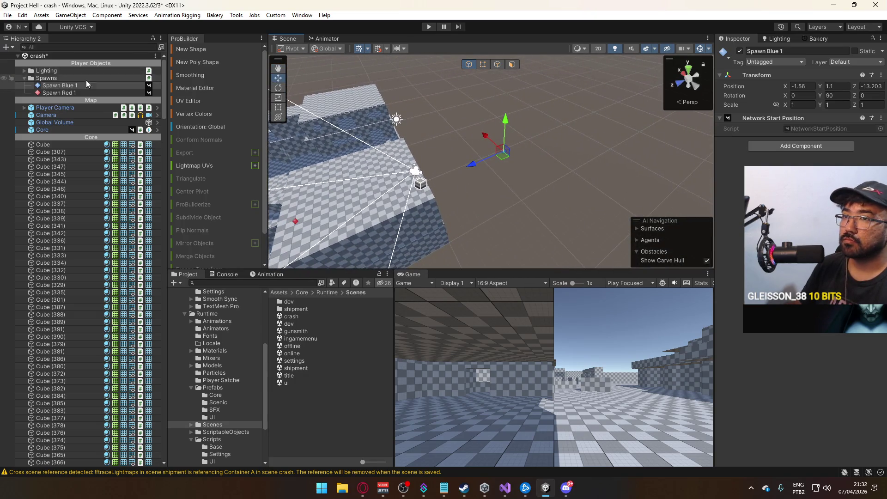
left_click(70, 15)
Step: Create an empty GameObject and set its Position Z to 0
mouse_move(104, 58)
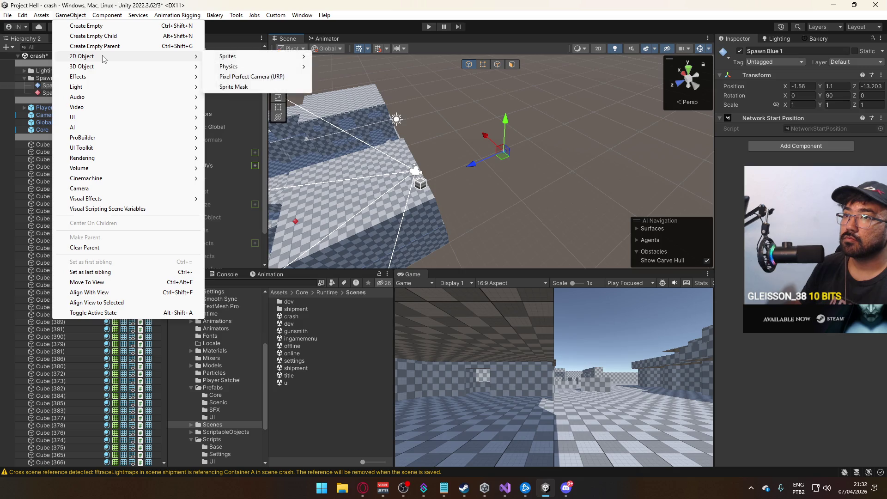
left_click(111, 26)
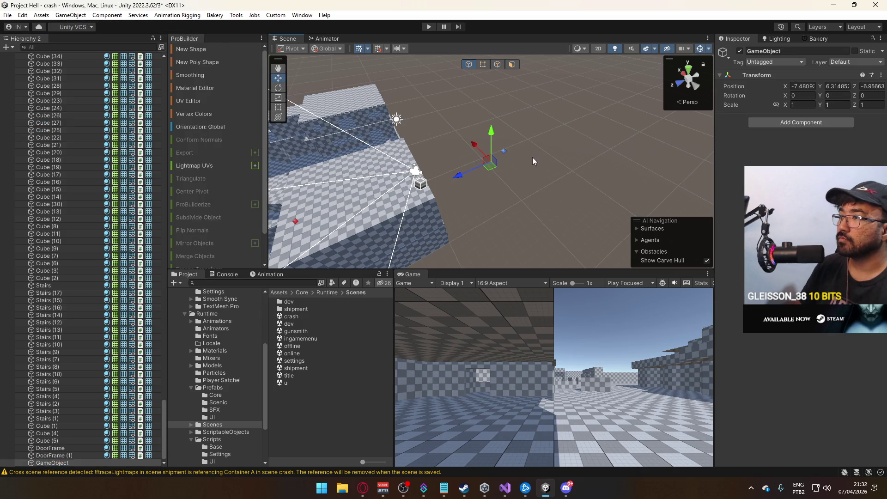
left_click(532, 157)
left_click(71, 463)
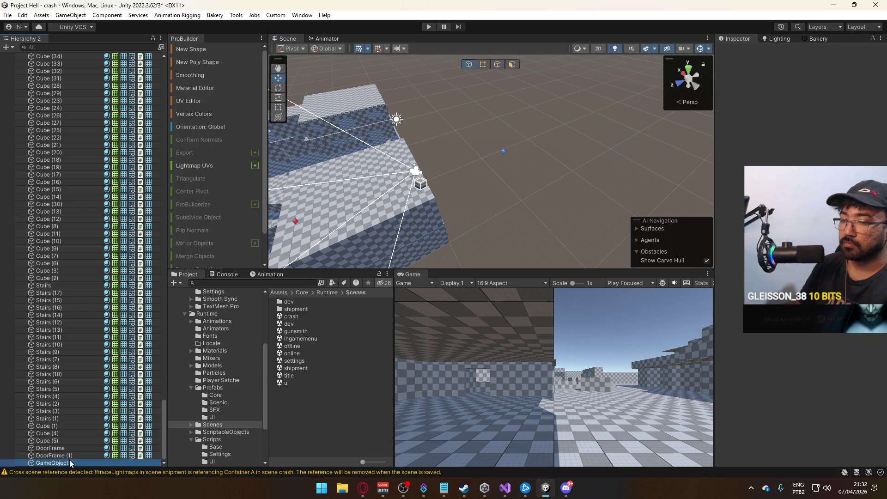
type("0")
left_click(877, 86)
type("0")
key("Return")
mouse_move(595, 159)
left_mouse_down()
mouse_move(521, 153)
mouse_move(498, 171)
mouse_move(433, 153)
left_mouse_up()
Step: Parent every map piece from Cube to DoorFrame (1) under the new GameObject
left_click(58, 462)
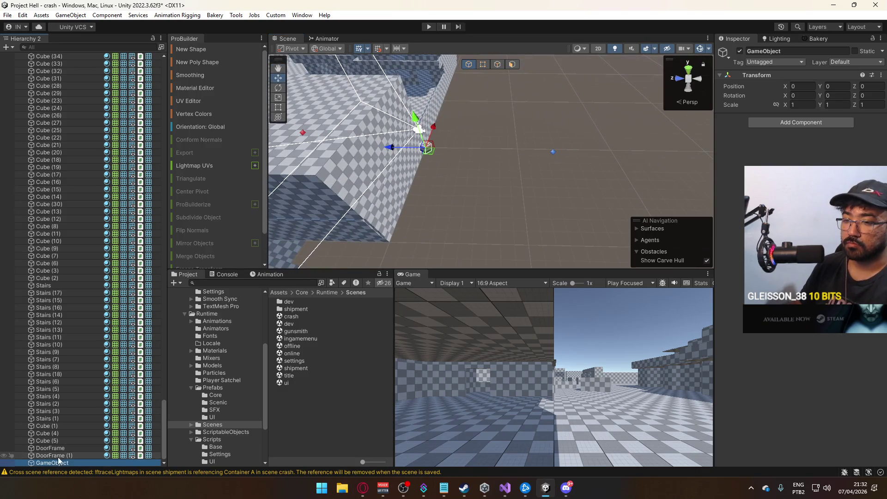
left_click(59, 456)
scroll(79, 231, "up", 20)
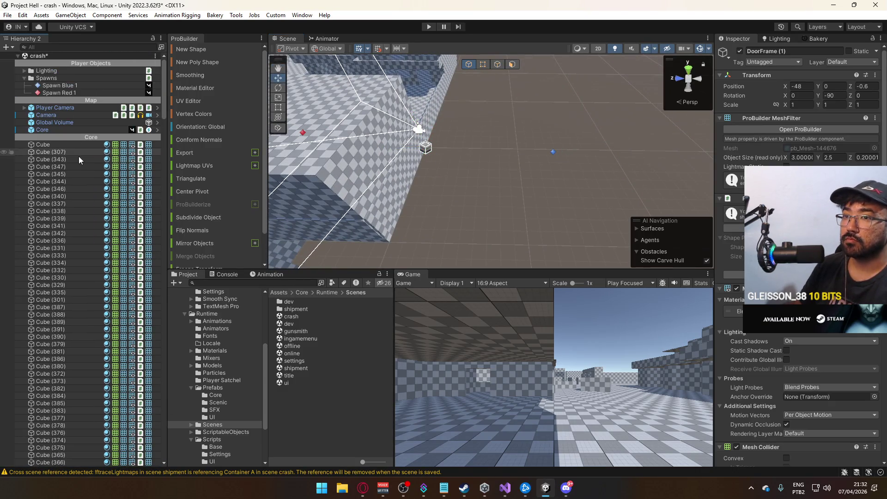
left_click(55, 145, "shift")
scroll(88, 323, "down", 20)
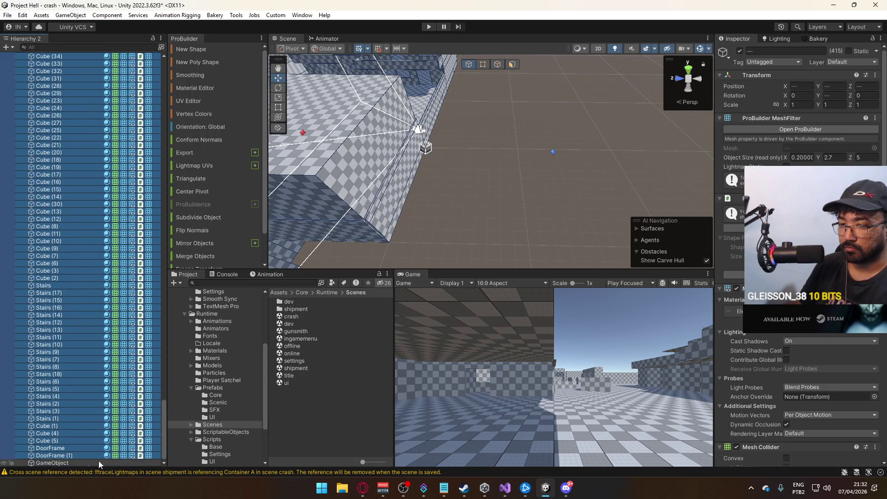
scroll(63, 248, "up", 20)
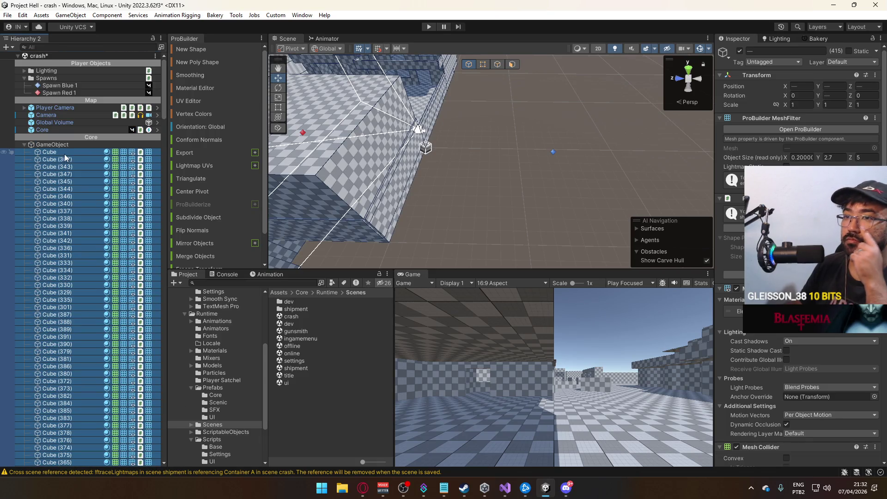
left_click(53, 145)
Step: Move the map GameObject along Z to -20.39 and save the crash scene
mouse_move(464, 198)
left_mouse_down()
mouse_move(326, 174)
mouse_move(476, 186)
left_mouse_up()
mouse_move(522, 165)
left_mouse_down()
mouse_move(505, 171)
mouse_move(499, 162)
mouse_move(509, 167)
mouse_move(508, 213)
mouse_move(493, 228)
mouse_move(474, 134)
left_mouse_up()
left_click_drag(444, 192, 440, 231)
mouse_move(508, 194)
left_mouse_down()
mouse_move(537, 195)
mouse_move(462, 157)
mouse_move(430, 153)
mouse_move(384, 73)
mouse_move(511, 143)
mouse_move(504, 174)
mouse_move(540, 139)
mouse_move(544, 98)
mouse_move(532, 106)
left_mouse_up()
key("ctrl+s")
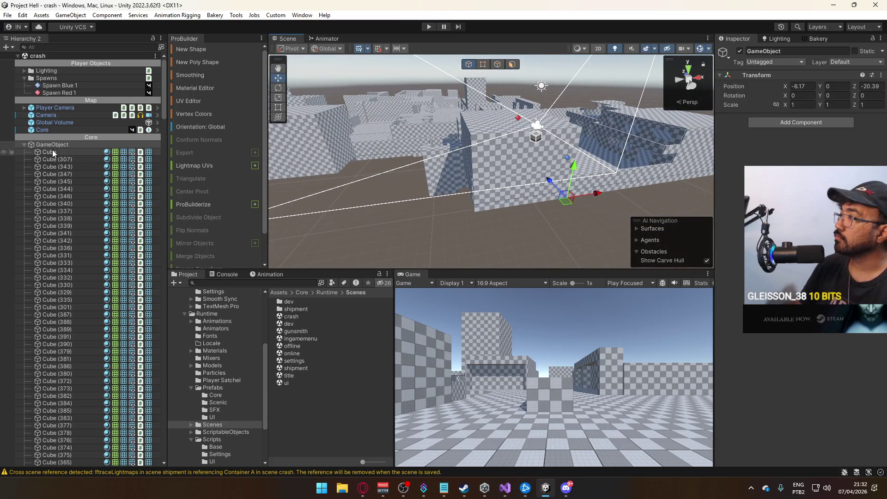
Step: Mark the map GameObject and all its children Static, then save the crash scene
left_click(855, 51)
left_click(423, 259)
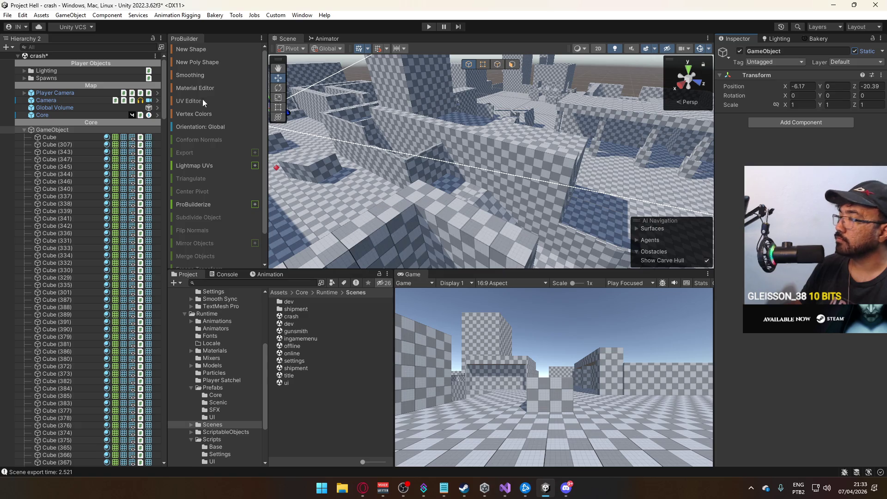
key("ctrl+s")
left_click(23, 131)
left_click(814, 39)
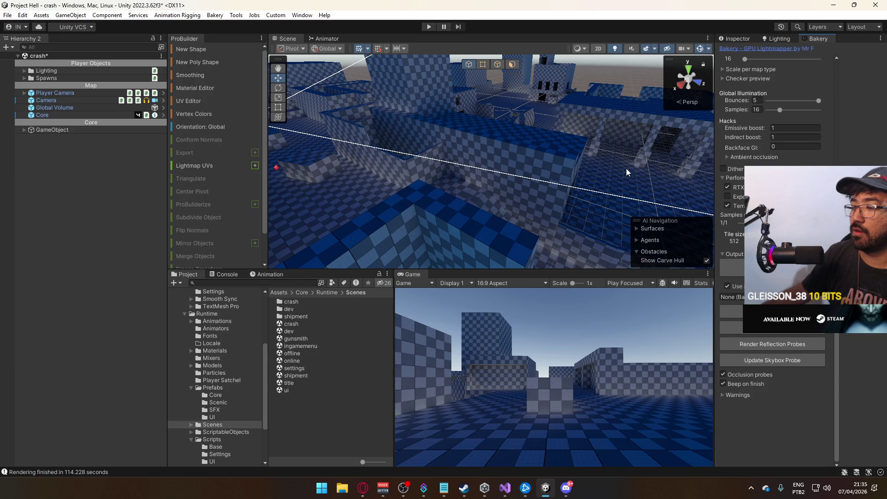
Step: Rebake the crash lightmaps with Bakery after saving open scenes; it finishes in 111.222 seconds
left_click(771, 311)
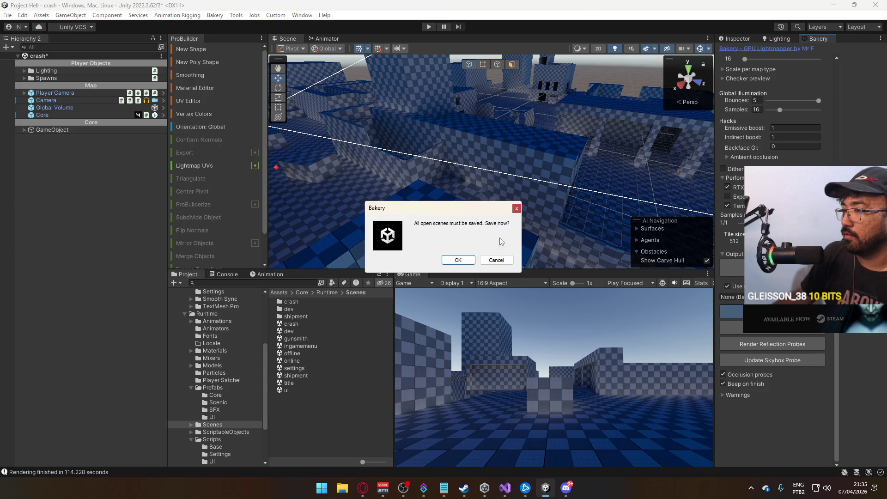
left_click(458, 261)
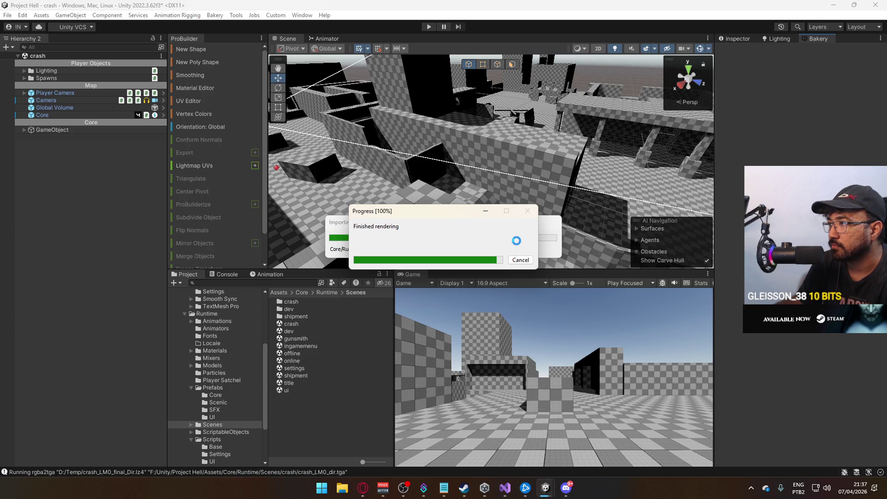
mouse_move(547, 179)
left_mouse_down()
mouse_move(477, 92)
mouse_move(764, 140)
mouse_move(647, 227)
mouse_move(531, 259)
left_mouse_up()
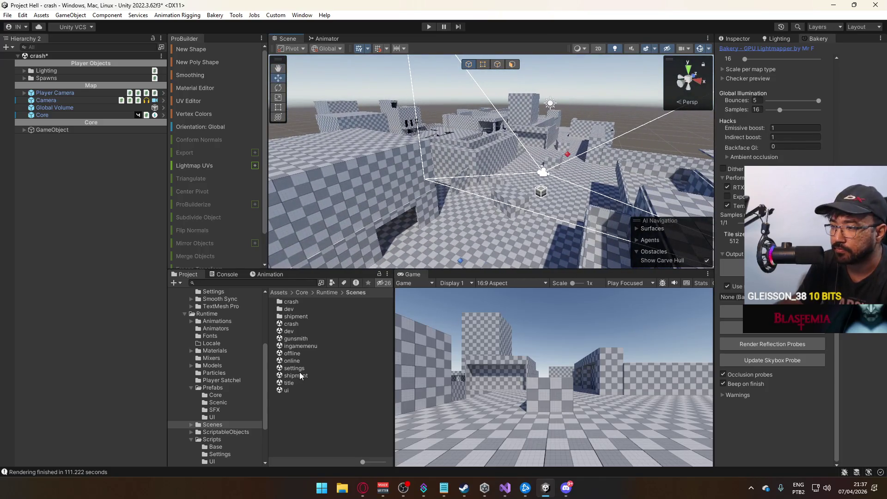
Step: Save the crash scene's changes and switch to the offline scene
double_click(290, 330)
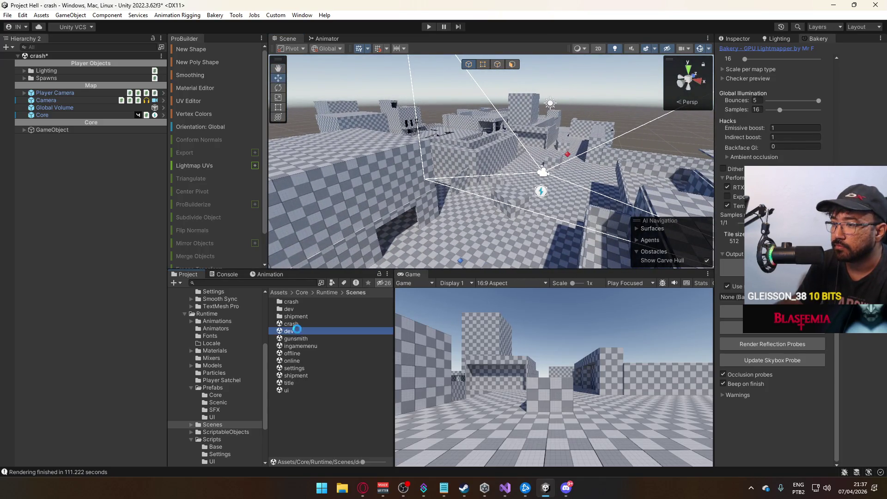
left_click(435, 266)
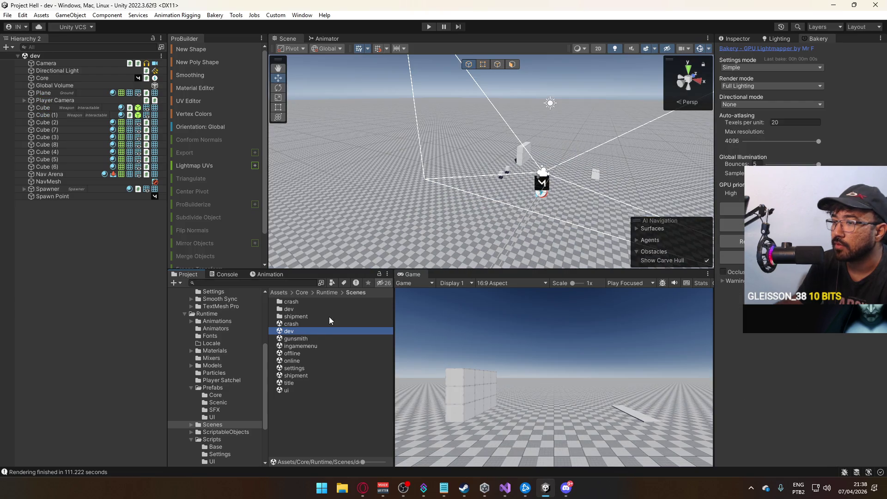
double_click(299, 353)
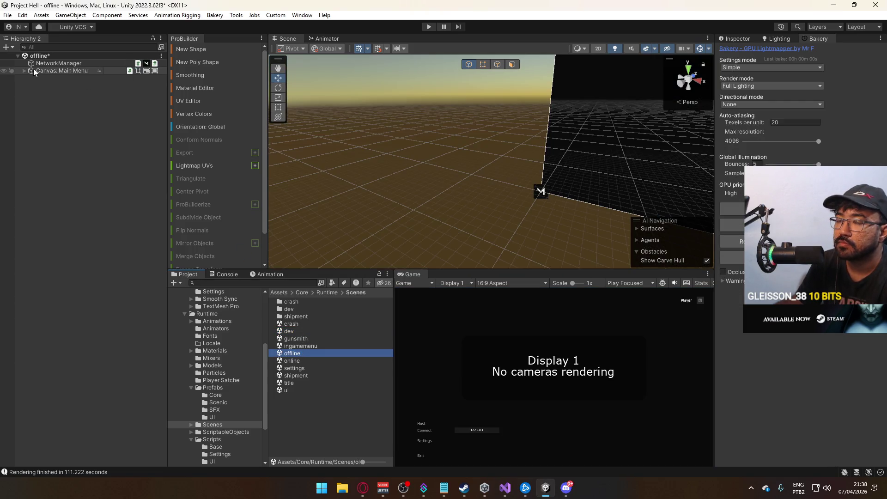
Step: Assign crash as the NetworkManager's Online Scene, then open the title scene, saving offline
left_click(45, 64)
left_click(735, 36)
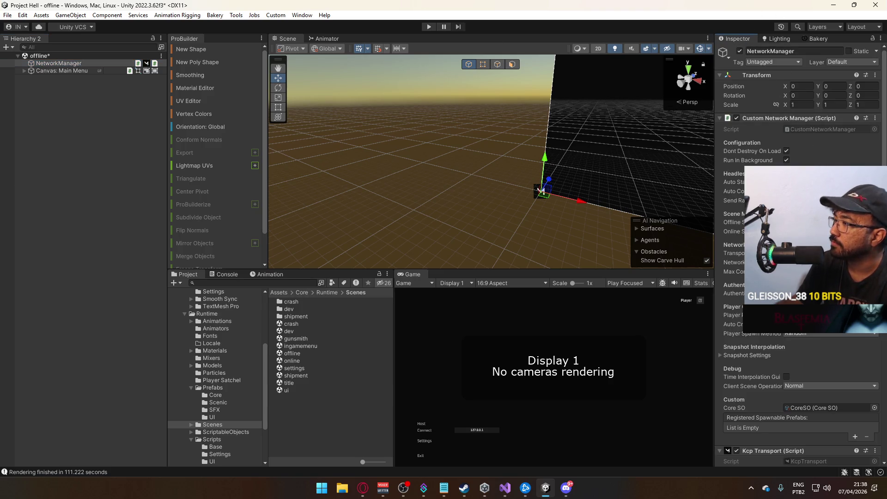
left_click(875, 231)
type("online")
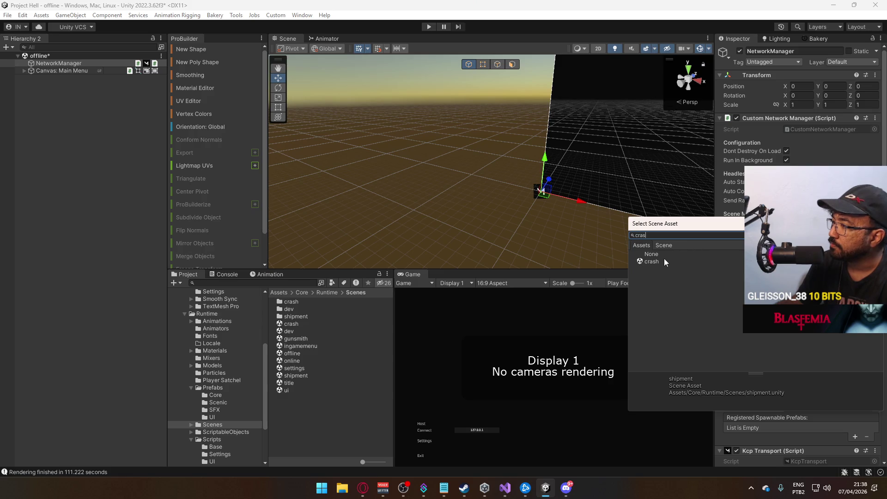
double_click(664, 259)
double_click(306, 382)
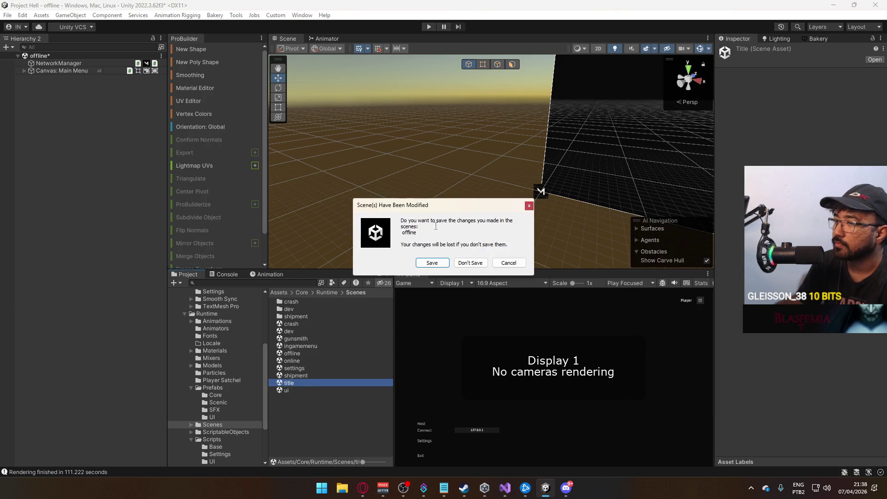
left_click(432, 263)
Step: Play from the title scene, clear the Console, host a game, stop, then open Build Settings
left_click(428, 26)
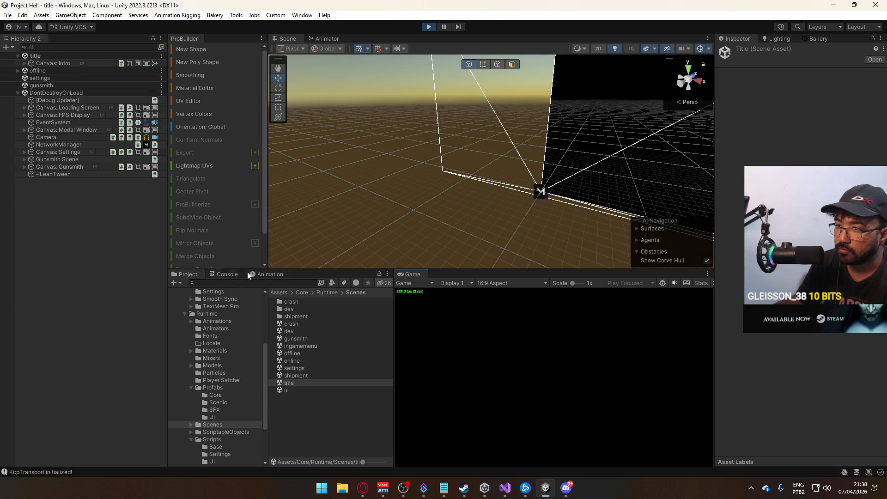
left_click(228, 274)
left_click(177, 283)
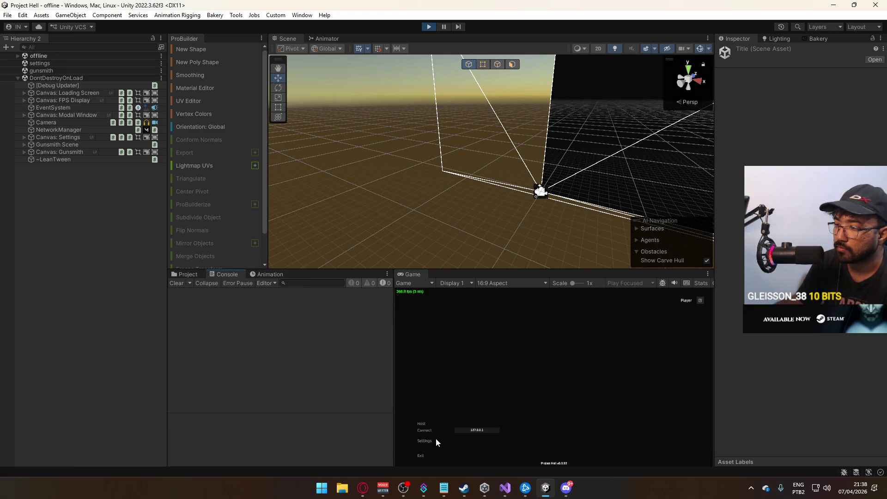
left_click(420, 424)
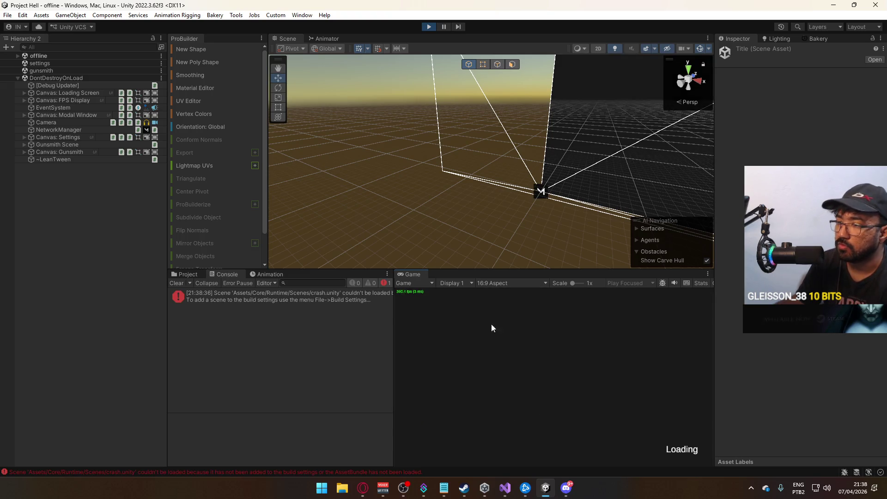
left_click(429, 27)
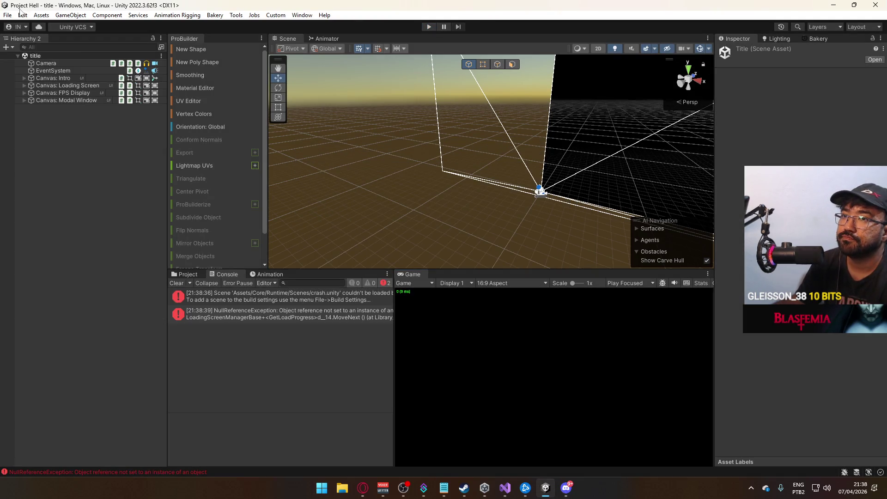
left_click(7, 15)
left_click(42, 129)
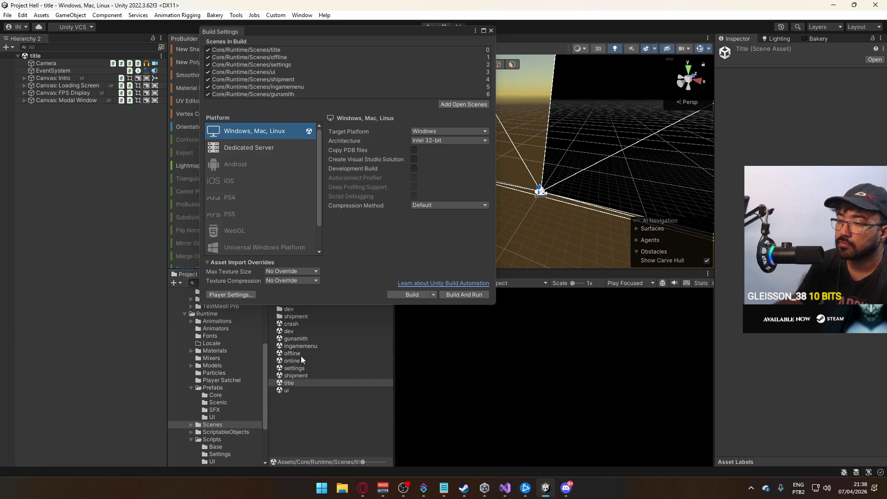
Step: Add crash to Scenes In Build, close Build Settings, and restart Play mode
mouse_move(293, 328)
left_mouse_down()
mouse_move(335, 113)
mouse_move(356, 98)
left_mouse_up()
left_click(491, 31)
left_click(427, 26)
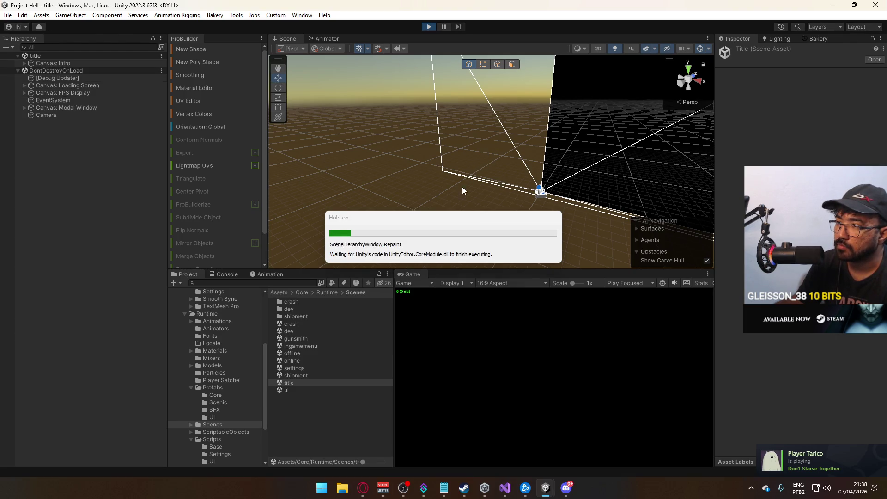
right_click(424, 273)
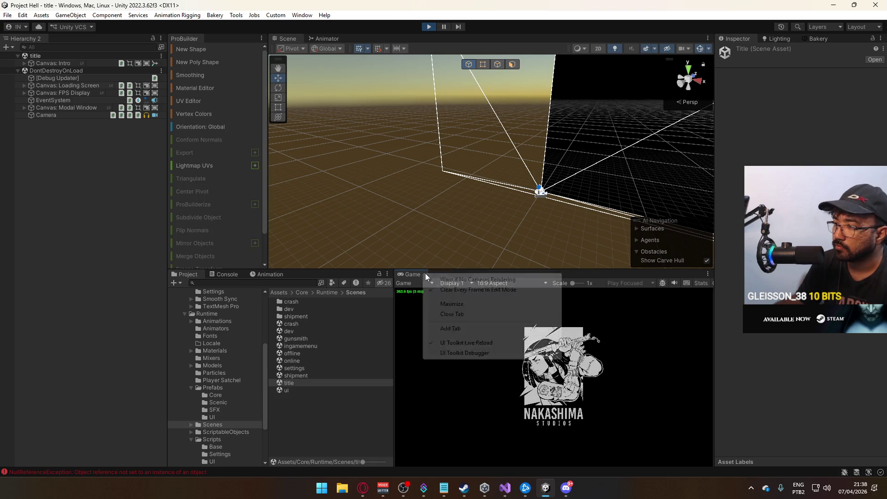
Step: Play into the crash map from the main menu in a maximized Game view, then restore the layout
left_click(498, 305)
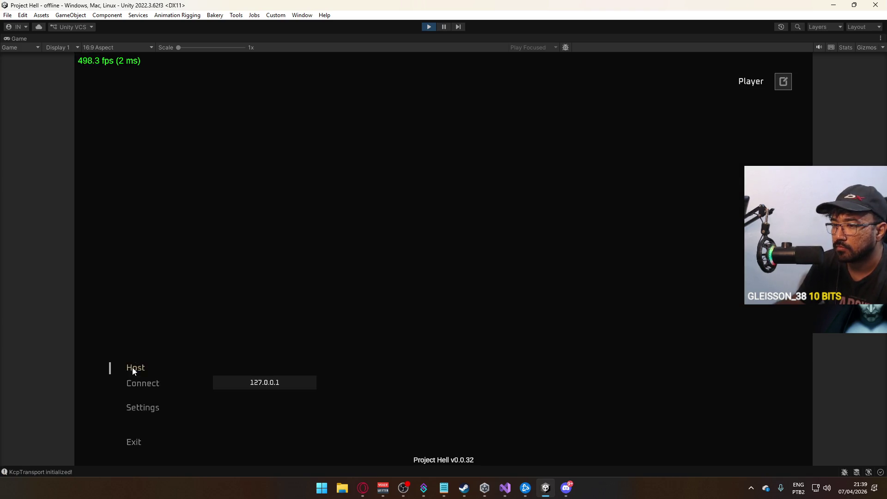
left_click(135, 369)
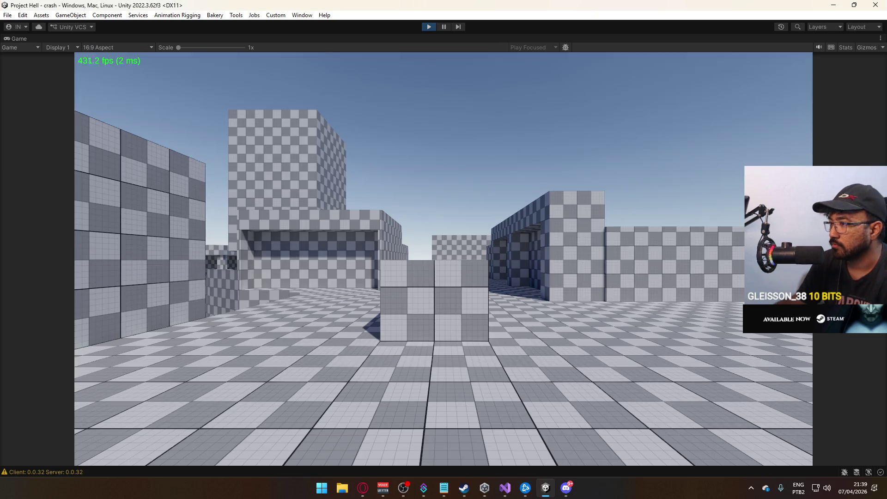
key("super")
key("super")
right_click(410, 38)
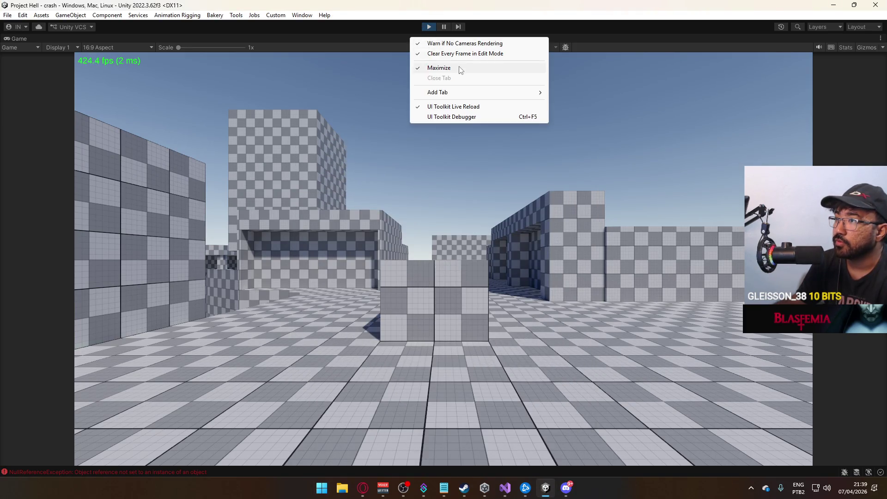
left_click(460, 68)
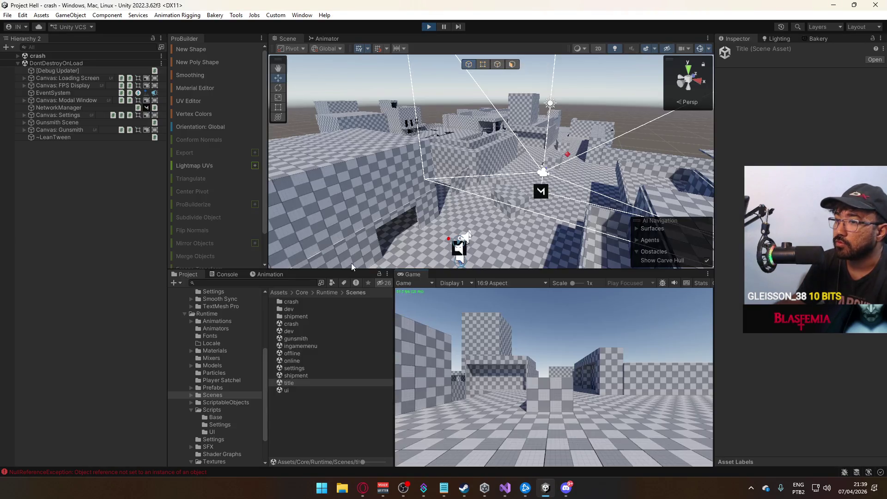
Step: Inspect the IsUiLocked NullReferenceException, stop Play, and open PlayerScript.cs at line 36
left_click(184, 472)
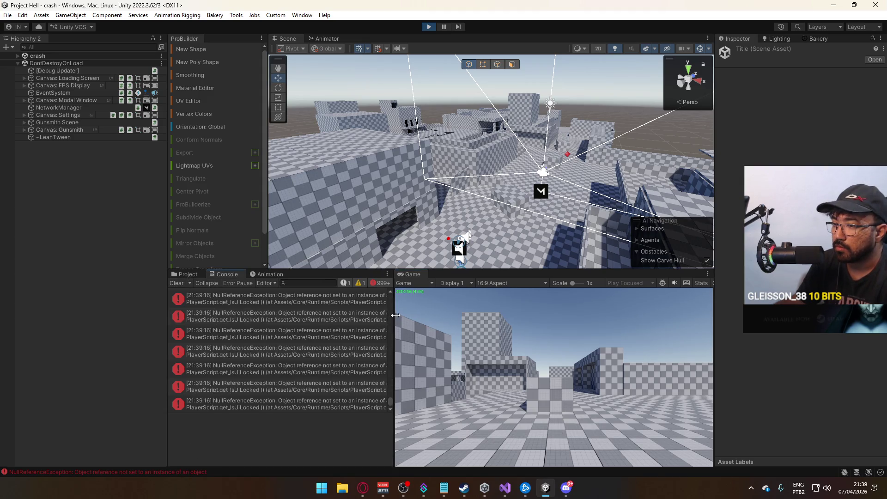
left_click_drag(396, 315, 550, 358)
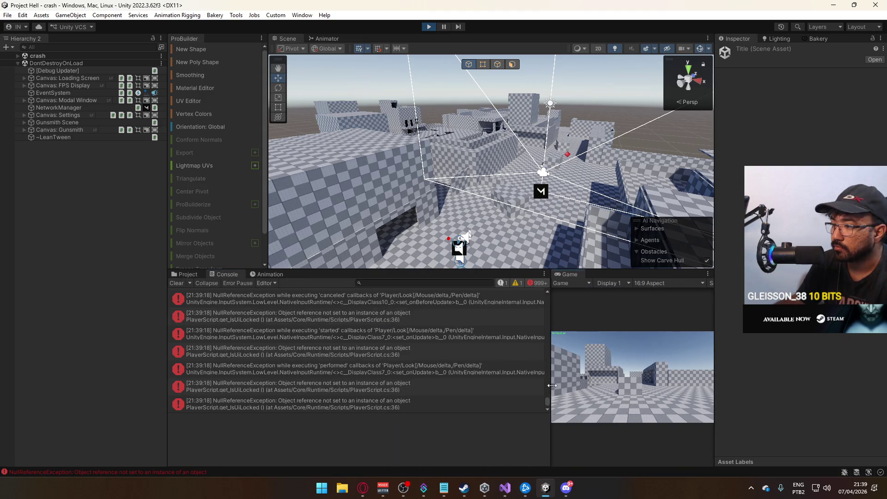
left_click_drag(547, 401, 536, 302)
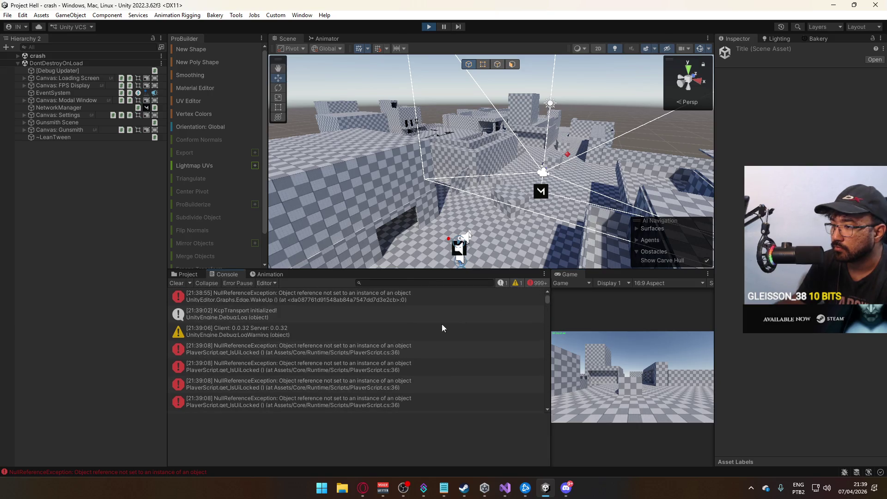
left_click(409, 353)
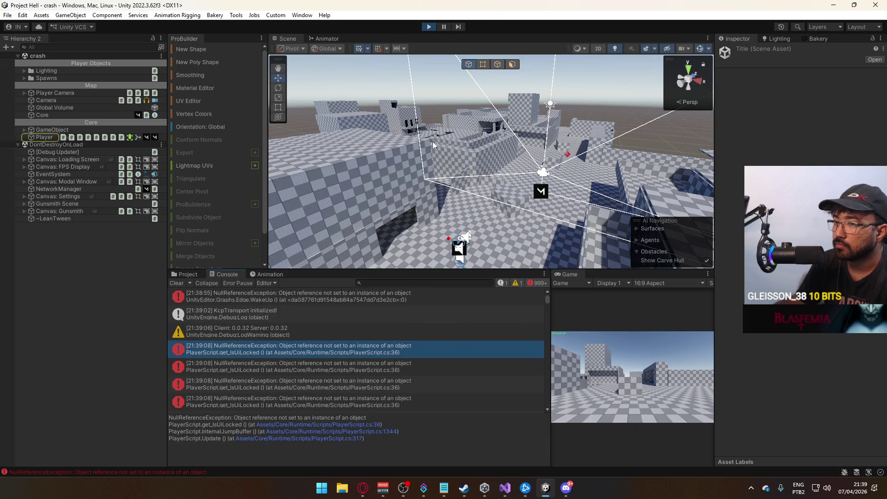
left_click(428, 26)
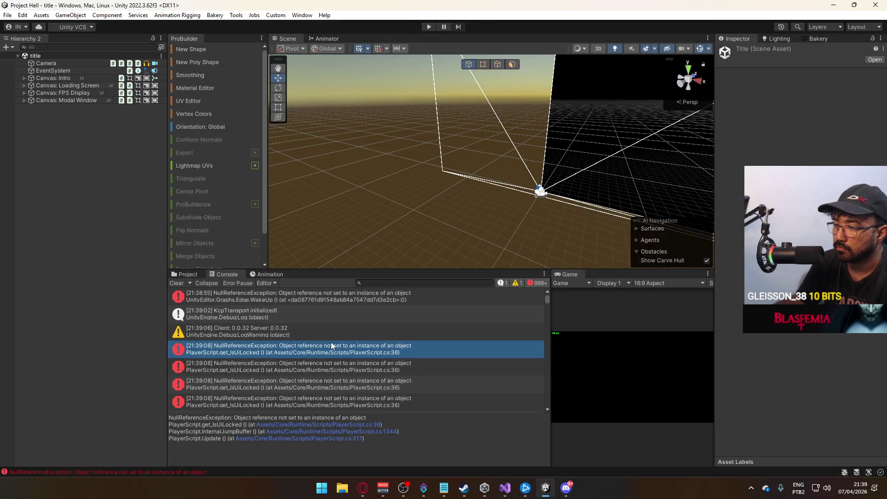
double_click(331, 344)
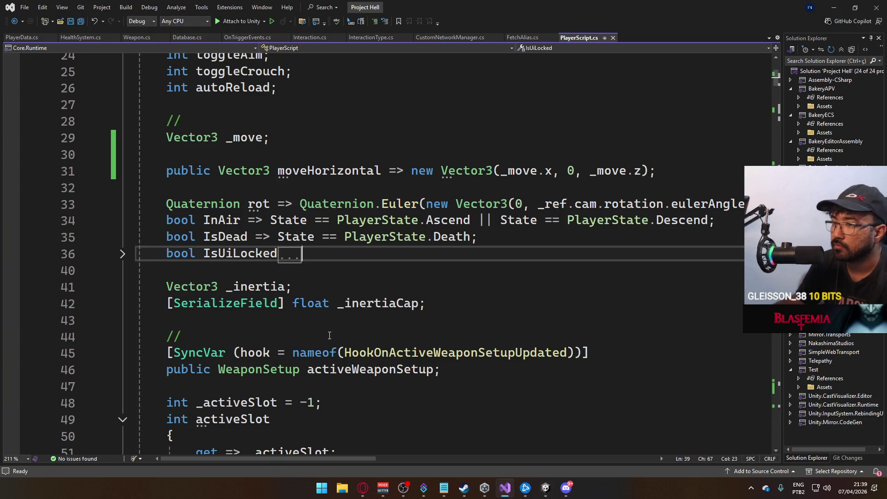
Step: Expand the IsUiLocked property to check its four manager singleton checks, collapse it, then return to Unity
left_click(122, 254)
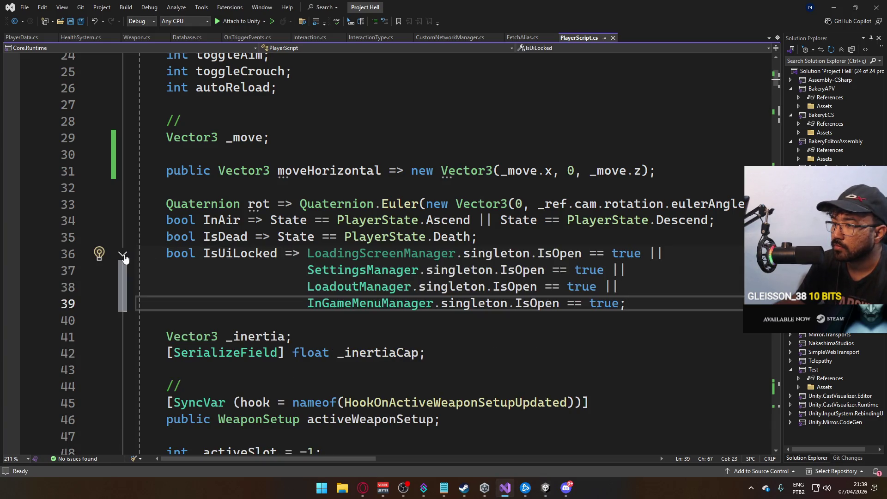
left_click(123, 255)
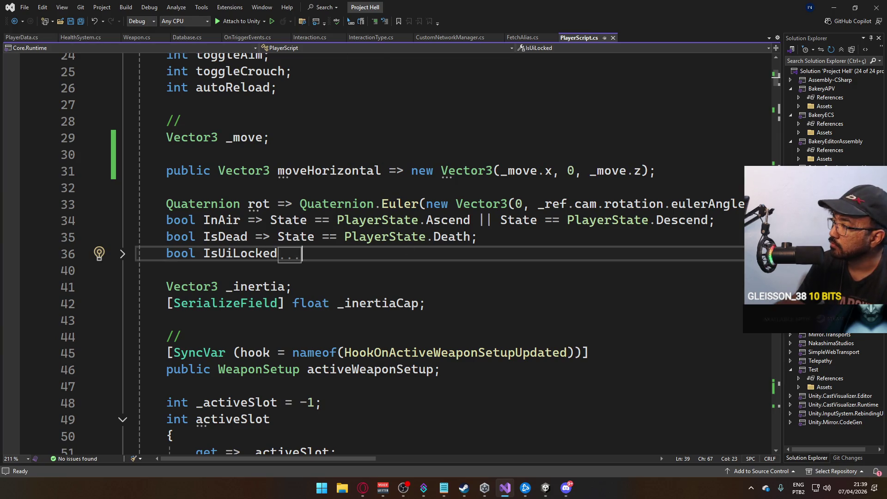
left_click(545, 488)
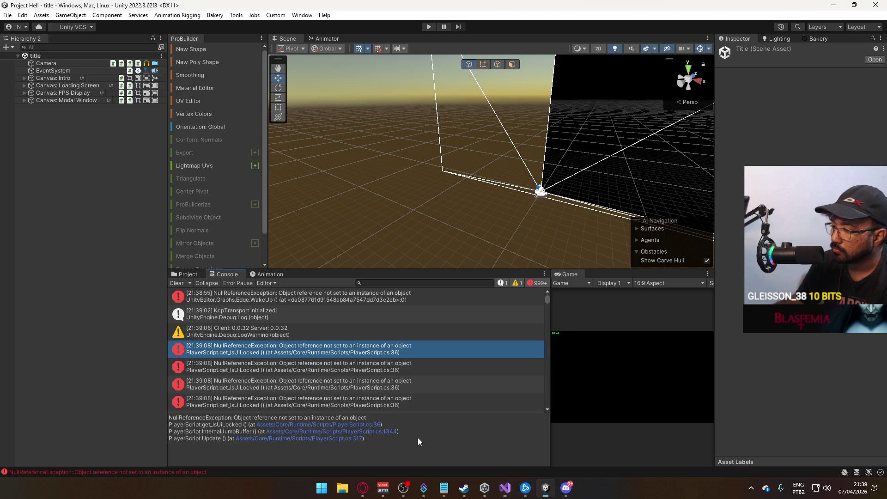
Step: Browse the Project's Scripts, Runtime and UI script folders
left_click(181, 275)
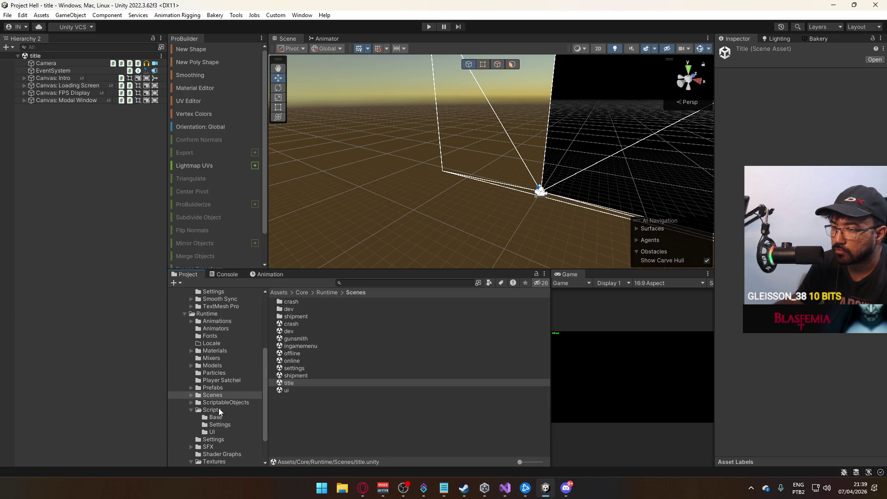
left_click(221, 430)
scroll(359, 404, "down", 5)
scroll(360, 406, "down", 2)
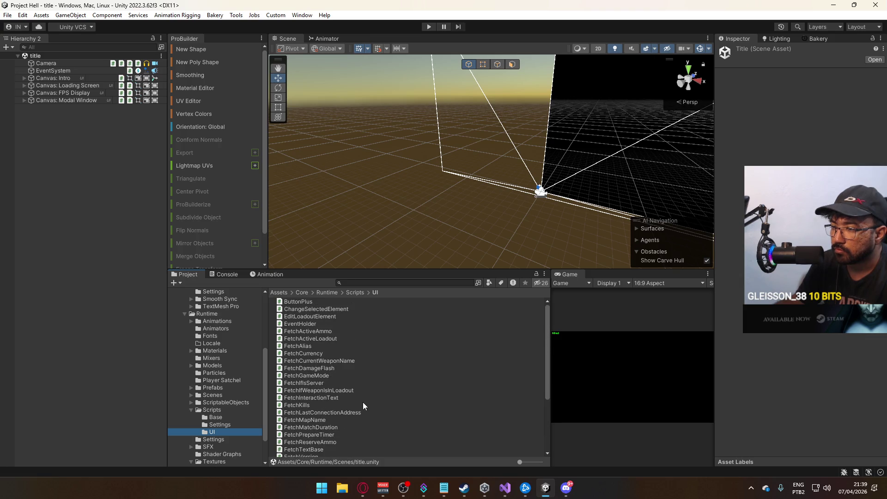
left_click(327, 292)
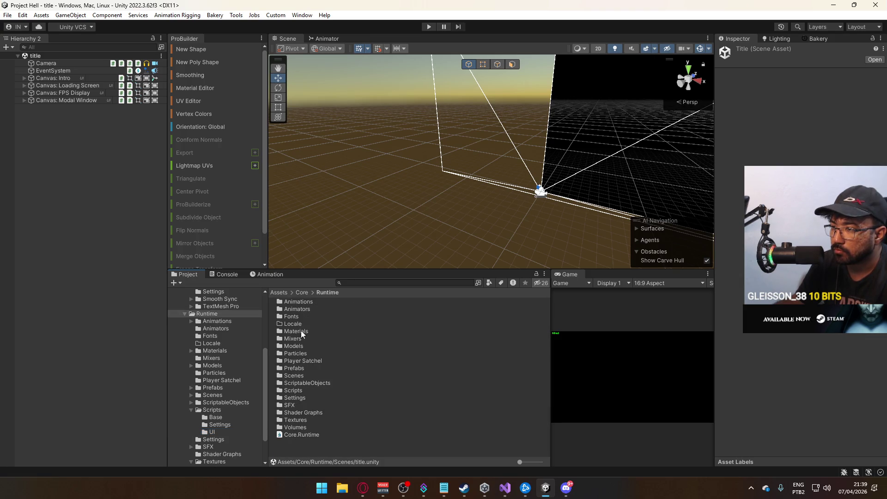
left_click(212, 432)
scroll(351, 388, "down", 7)
scroll(352, 327, "up", 3)
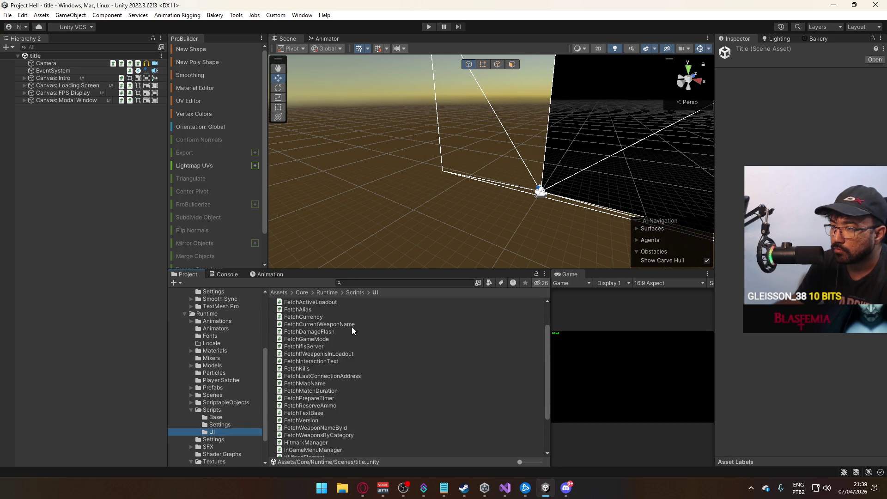
left_click(356, 293)
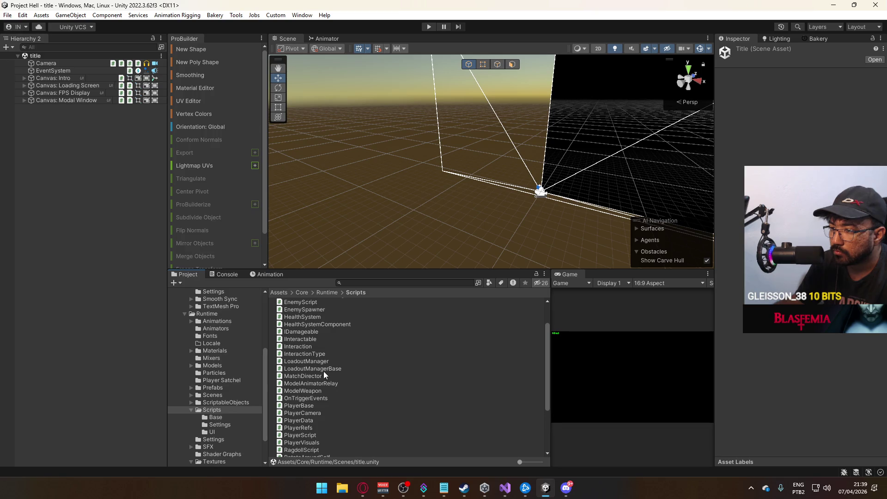
scroll(328, 362, "down", 4)
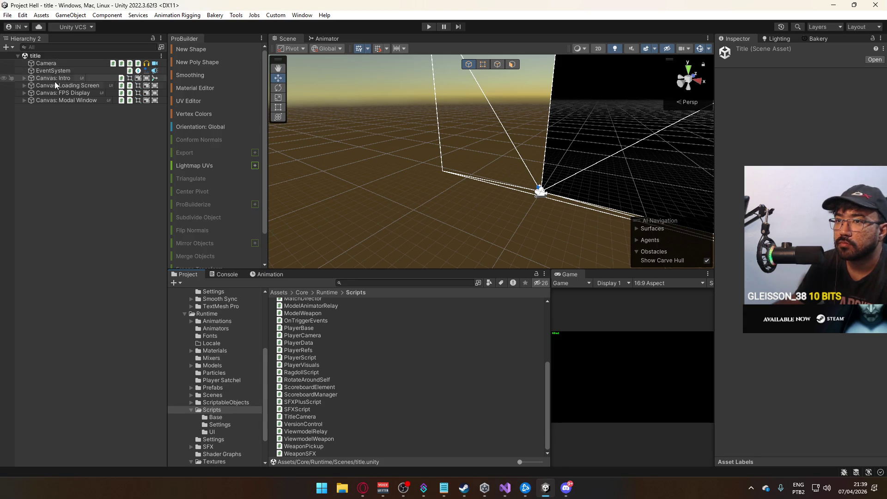
Step: Select Canvas: Loading Screen and open its LoadingScreenManager script in Visual Studio
left_click(60, 64)
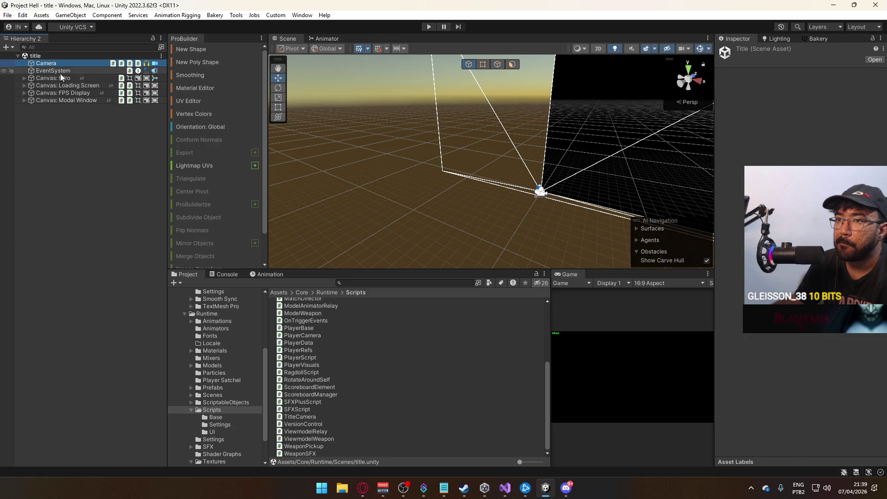
left_click(59, 79)
left_click(60, 84)
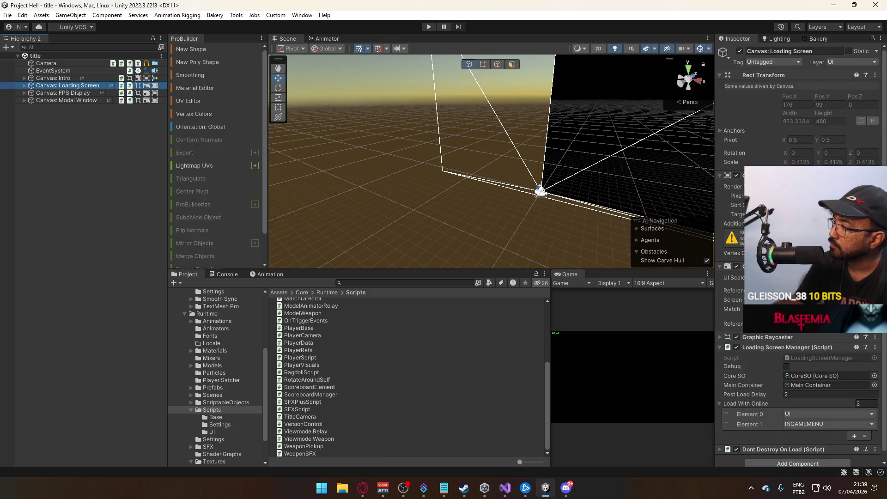
left_click(809, 346)
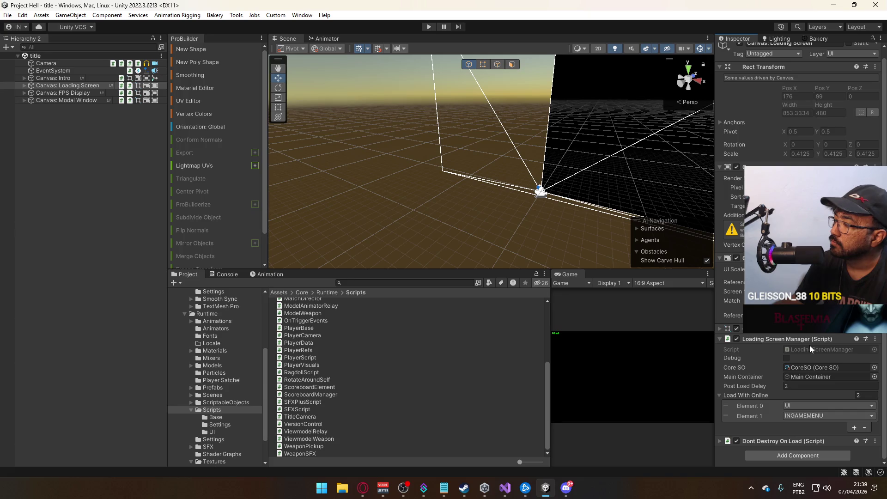
double_click(804, 347)
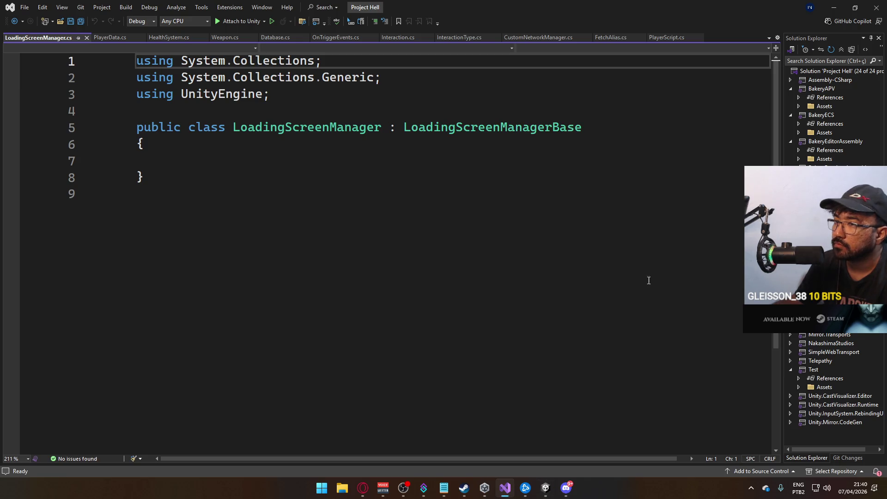
Step: Jump to the LoadingScreenManagerBase definition (F12) and read through IsOpen and InternalAddAsync
double_click(516, 131)
key("F12")
scroll(365, 212, "down", 8)
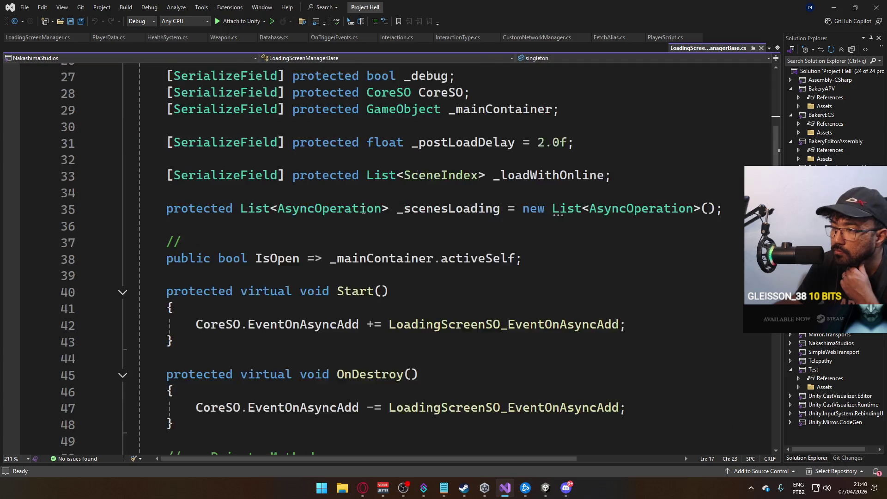
scroll(365, 211, "down", 5)
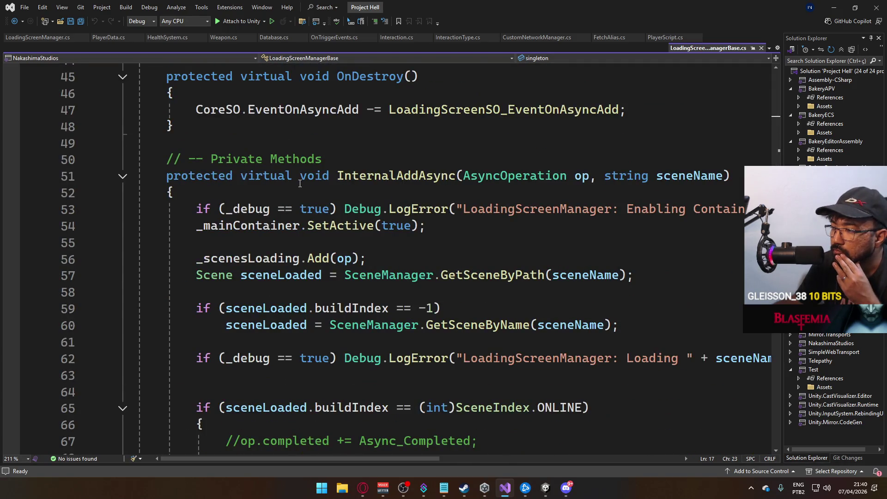
scroll(300, 183, "down", 2)
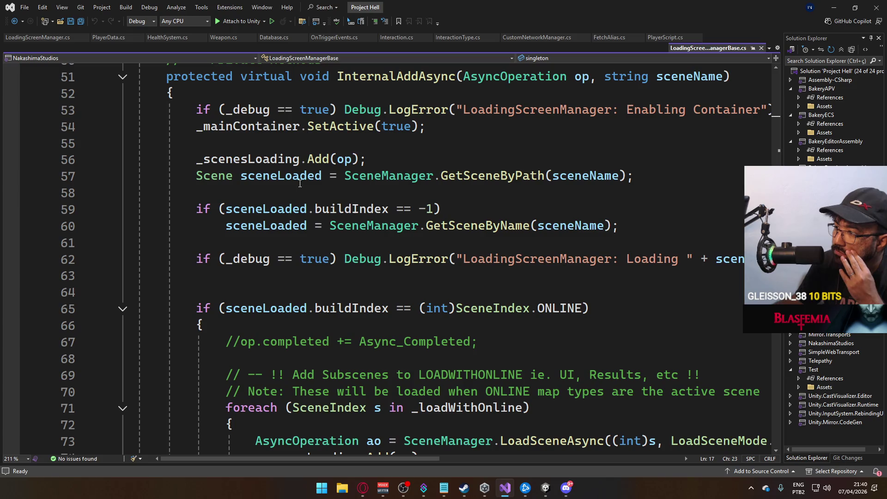
scroll(300, 183, "down", 2)
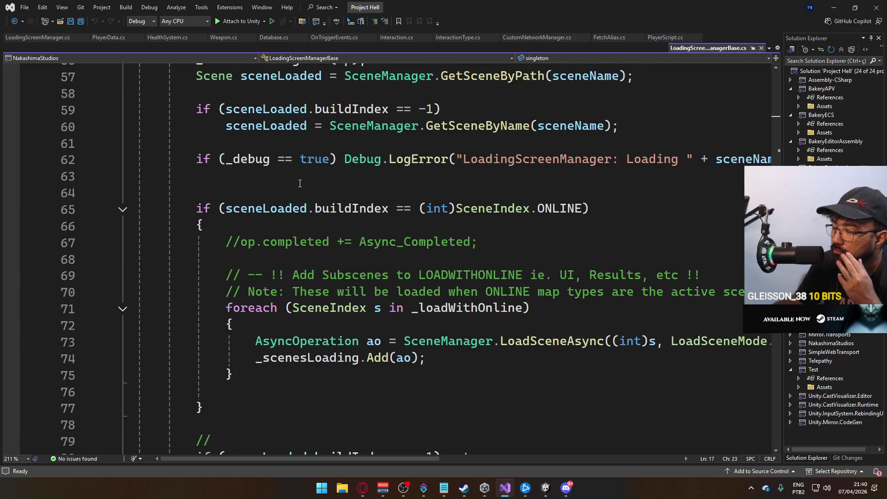
scroll(300, 183, "up", 1)
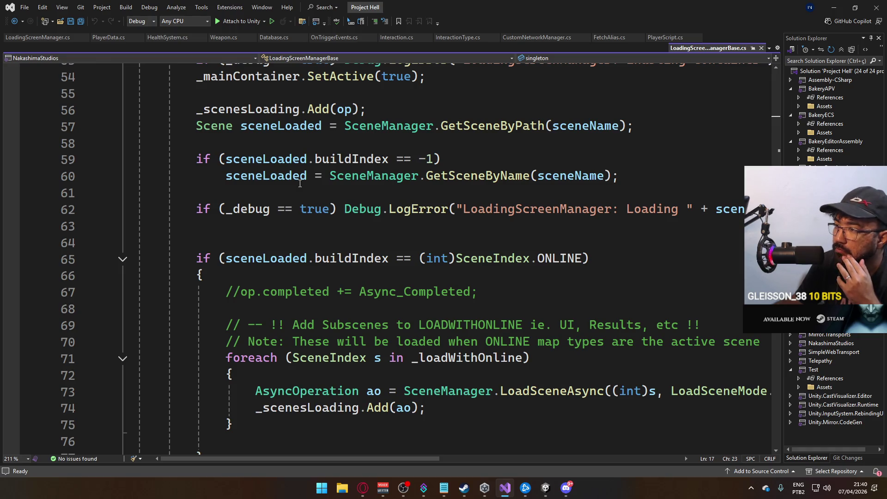